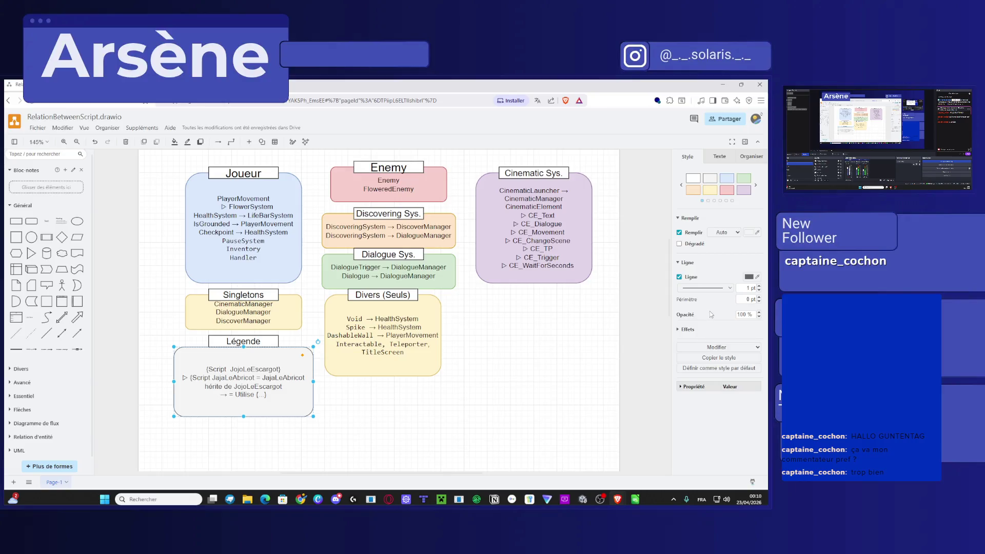
Left-align the text in the Légende, Cinematic Sys. and Joueur boxes.
triple_click(230, 383)
key("ctrl+a")
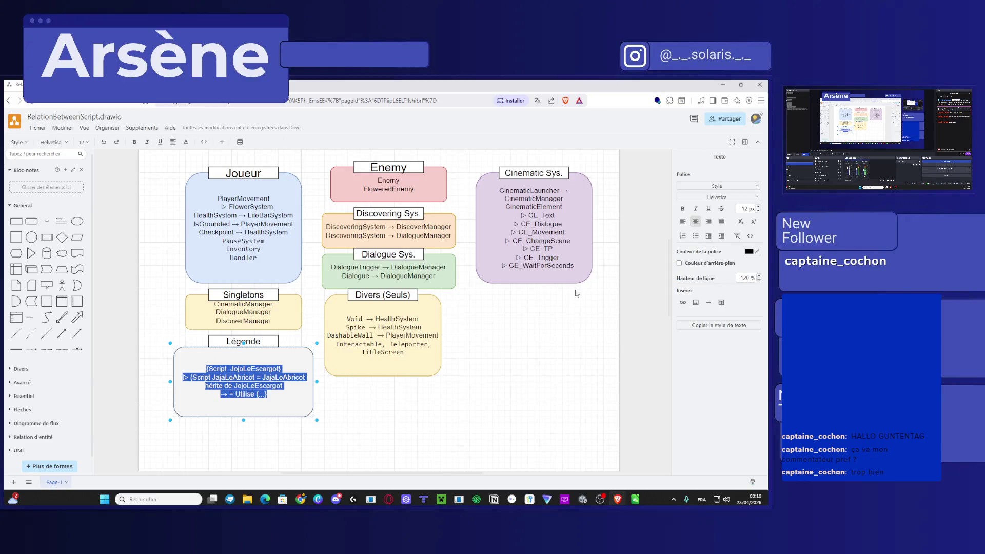
left_click(682, 221)
key("Escape")
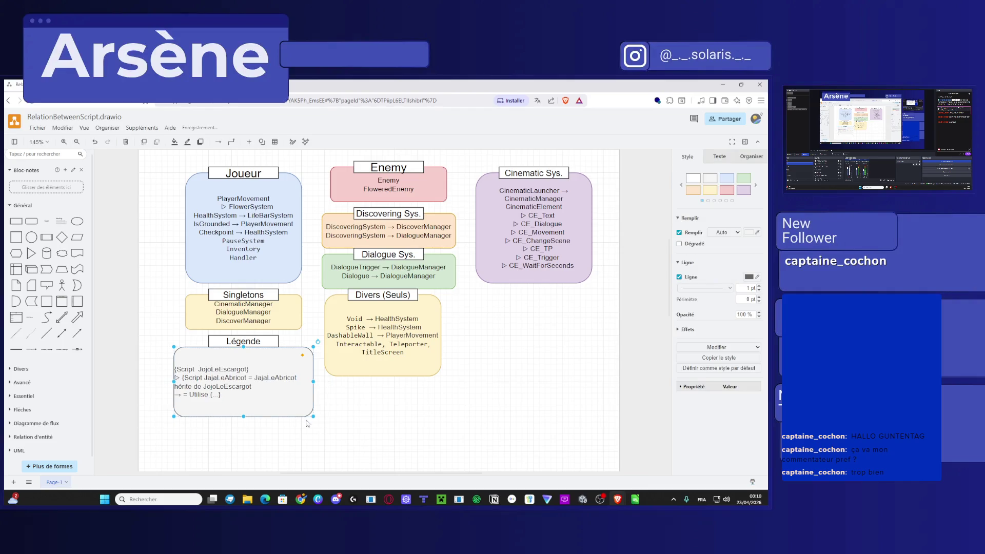
double_click(526, 248)
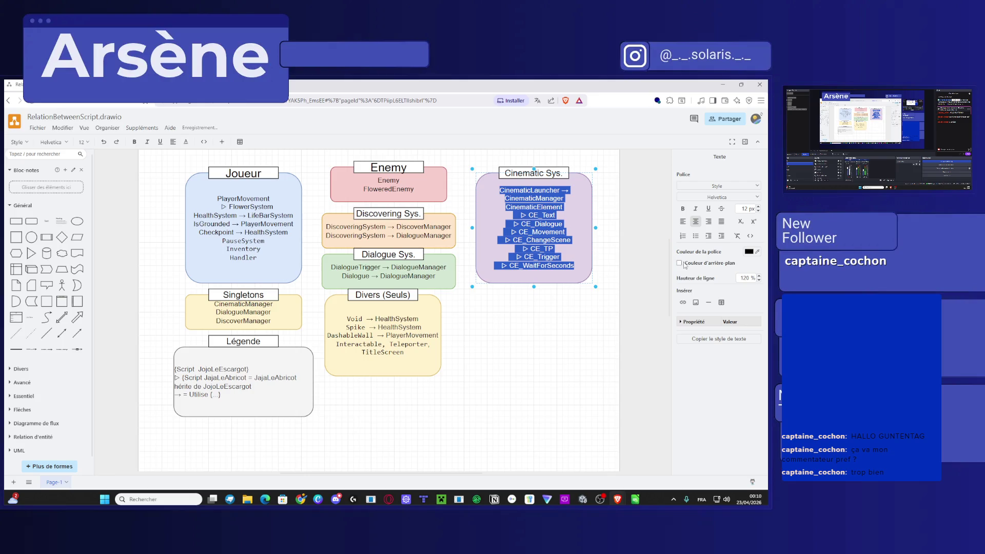
left_click(683, 221)
double_click(276, 241)
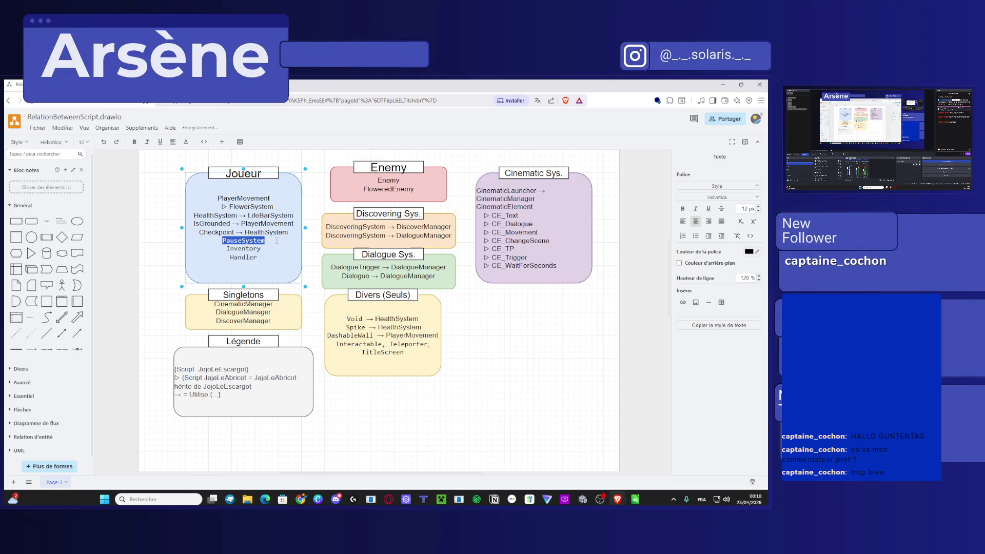
left_click(683, 221)
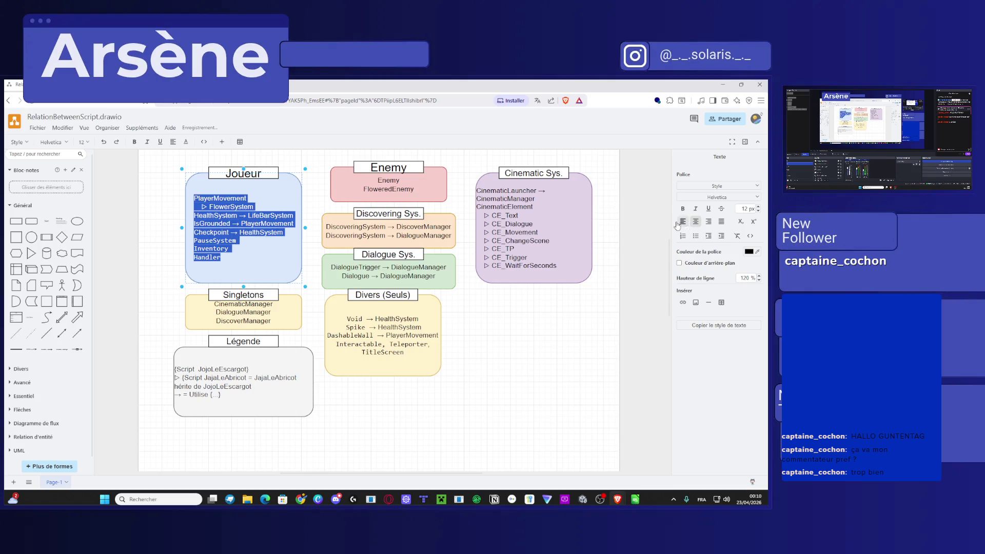
left_click(241, 311)
Left-align the text in the Singletons, Enemy and Discovering Sys. boxes.
double_click(242, 312)
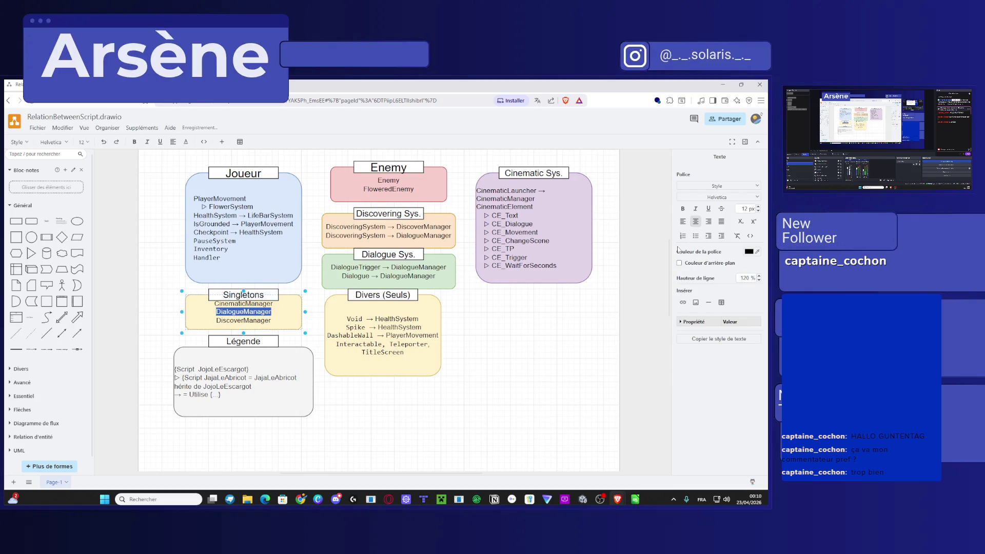
left_click(683, 221)
double_click(402, 187)
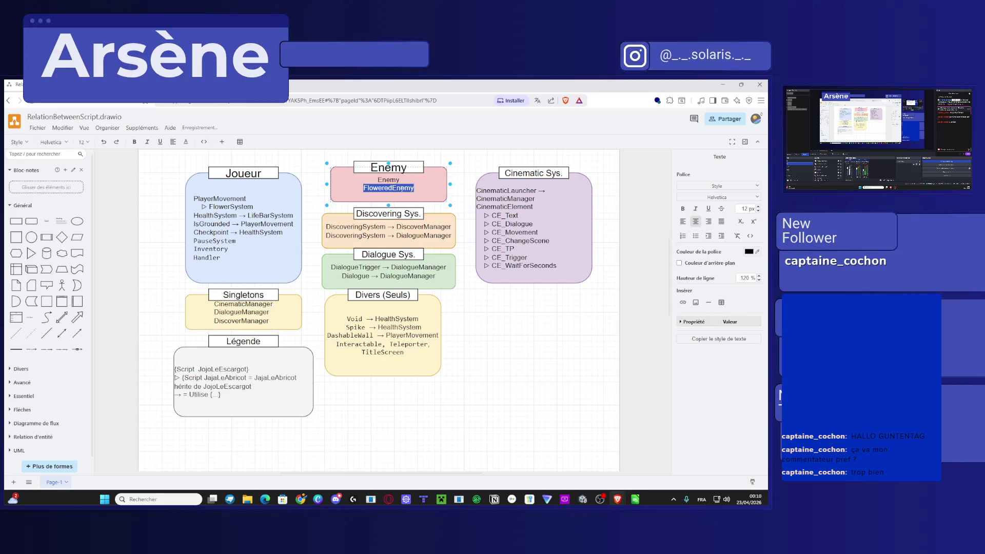
left_click(683, 221)
double_click(384, 234)
key("ctrl+a")
left_click(683, 221)
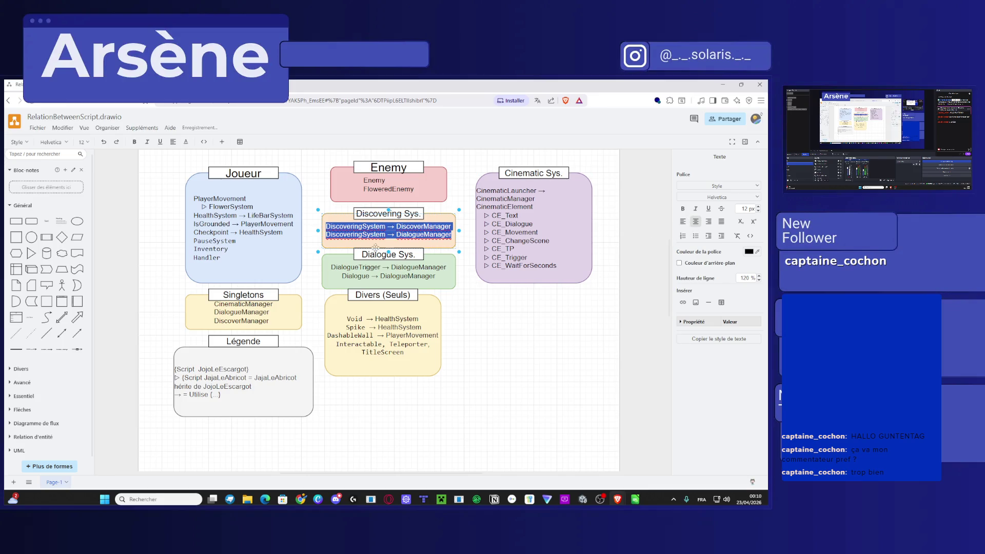
Left-align the Dialogue Sys. and Divers (Seuls) text, then reopen the Légende text with everything selected.
double_click(367, 276)
key("ctrl+a")
left_click(683, 221)
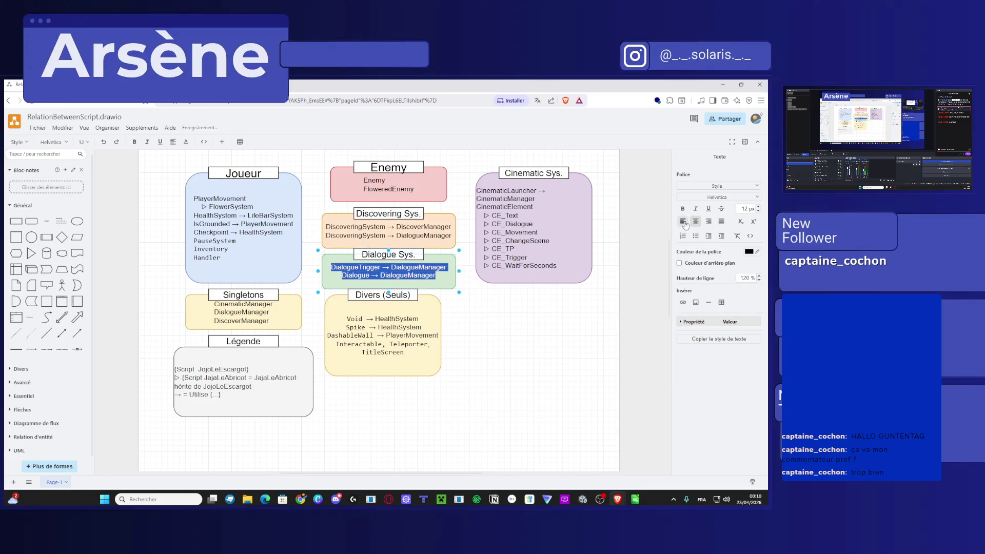
double_click(363, 327)
key("ctrl+a")
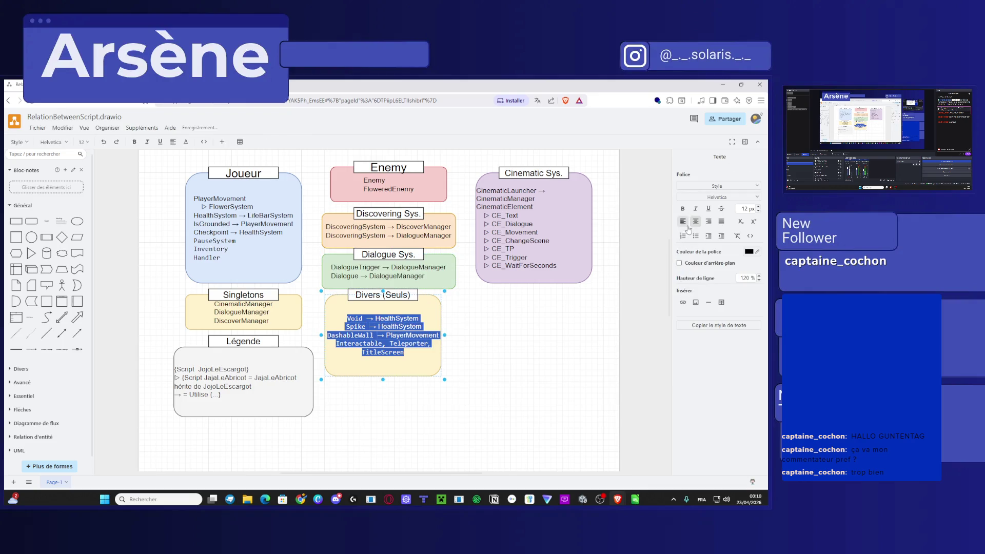
left_click(683, 221)
left_click(528, 374)
double_click(236, 403)
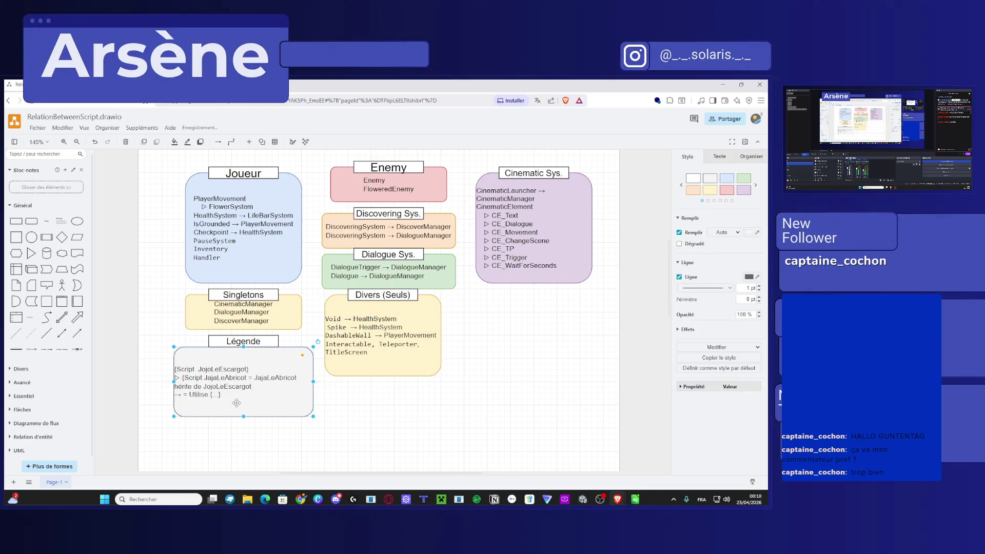
key("ctrl+a")
Close the brace after JajaLeAbricot in the Légende's second line.
left_click_drag(297, 377, 254, 377)
left_click(229, 377)
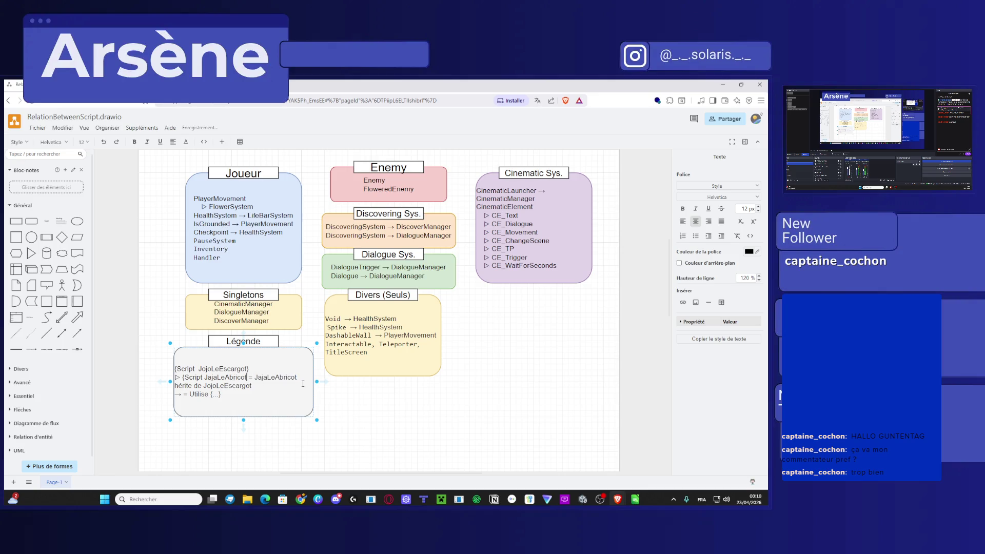
type("}")
left_click_drag(250, 378, 237, 378)
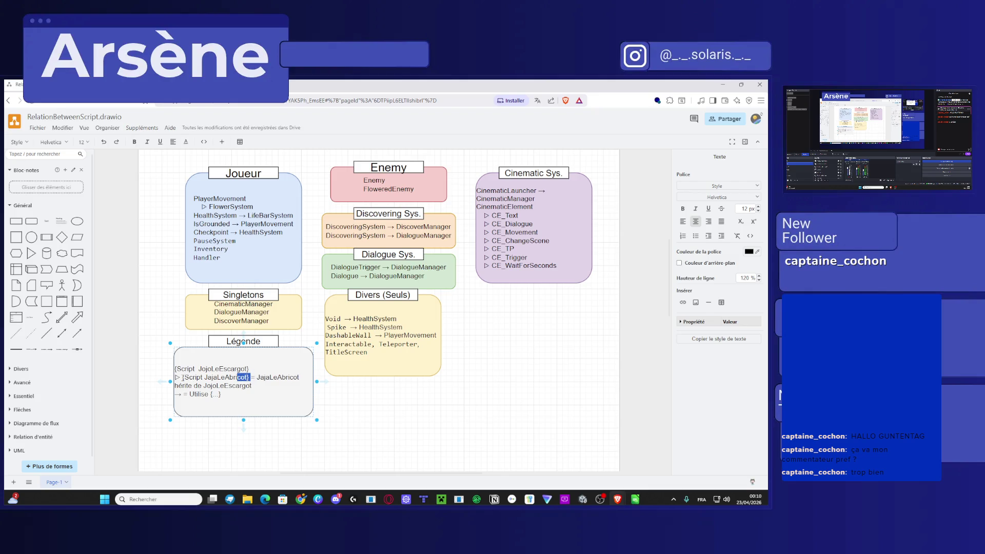
left_click(267, 431)
Move the inheritance clause to its own line and paste a copy of the {Script JajaLeAbricot} entry.
left_click(251, 380)
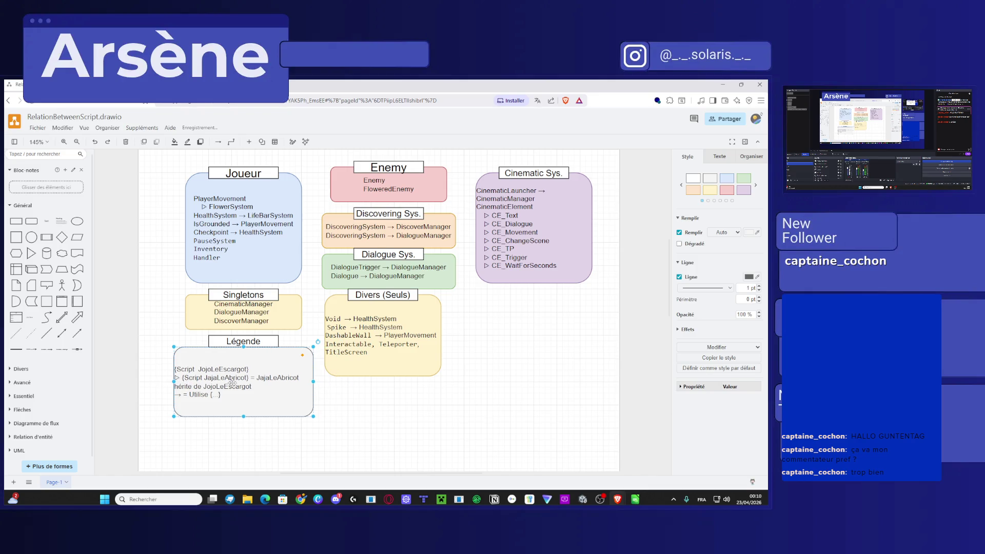
double_click(250, 380)
left_click_drag(251, 377, 176, 378)
key("ctrl+c")
key("ctrl+k")
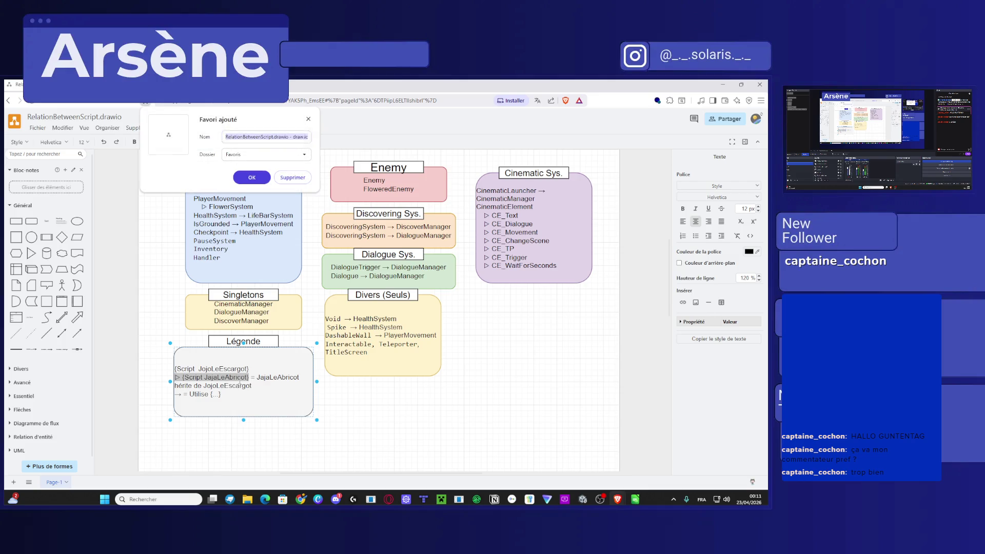
key("Escape")
key("Right")
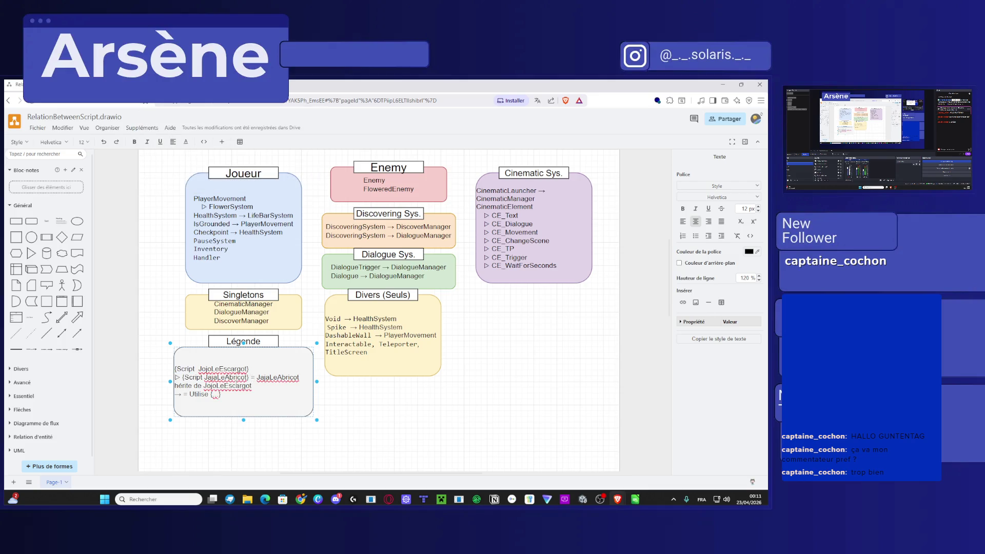
key("Return")
Rename the copied entry to Script JijiLaFripperie and start a new line.
key("Return")
key("Up")
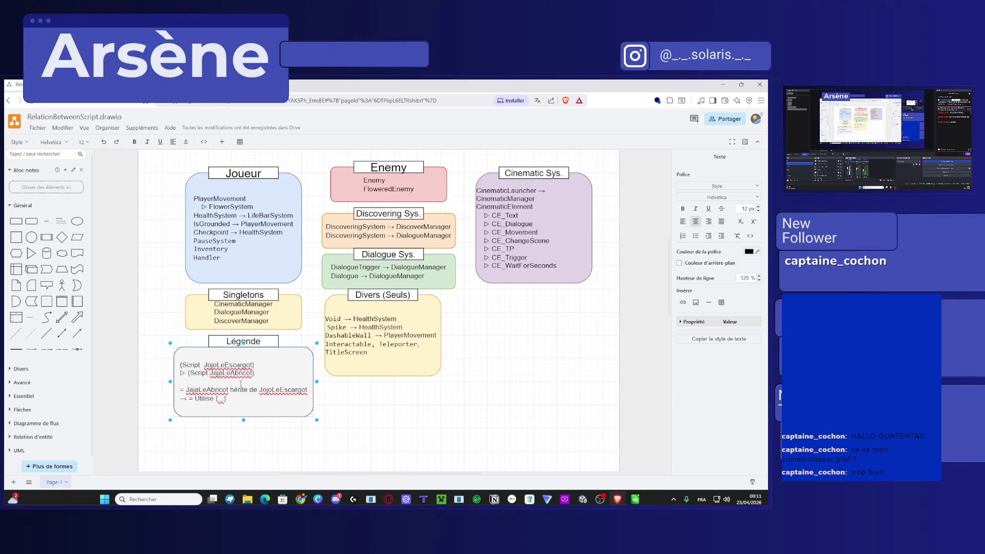
key("ctrl+v")
left_click(215, 382)
key("BackSpace")
key("Delete")
key("Delete")
type("i")
type("ji")
type("ripperie")
key("Return")
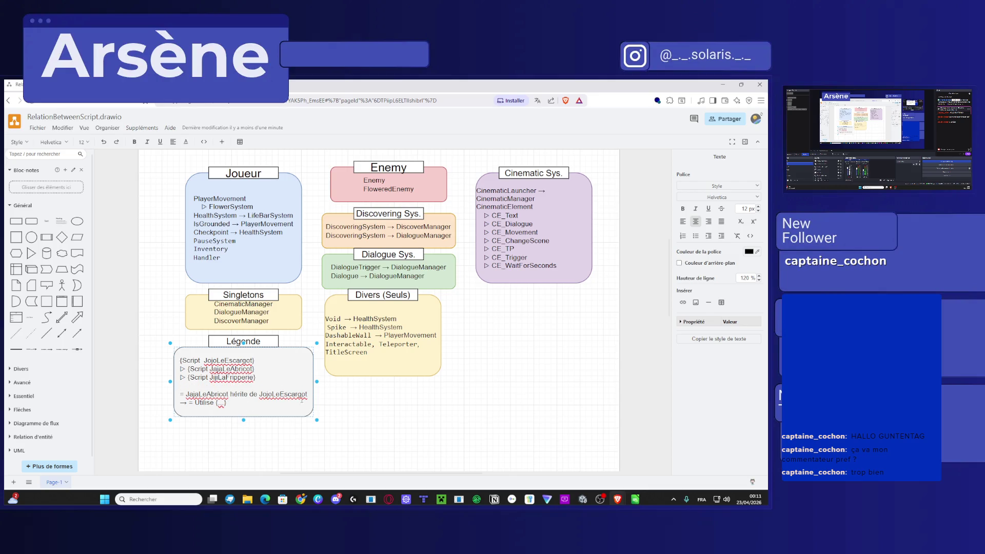
Resize the Légende box taller.
left_click(306, 399)
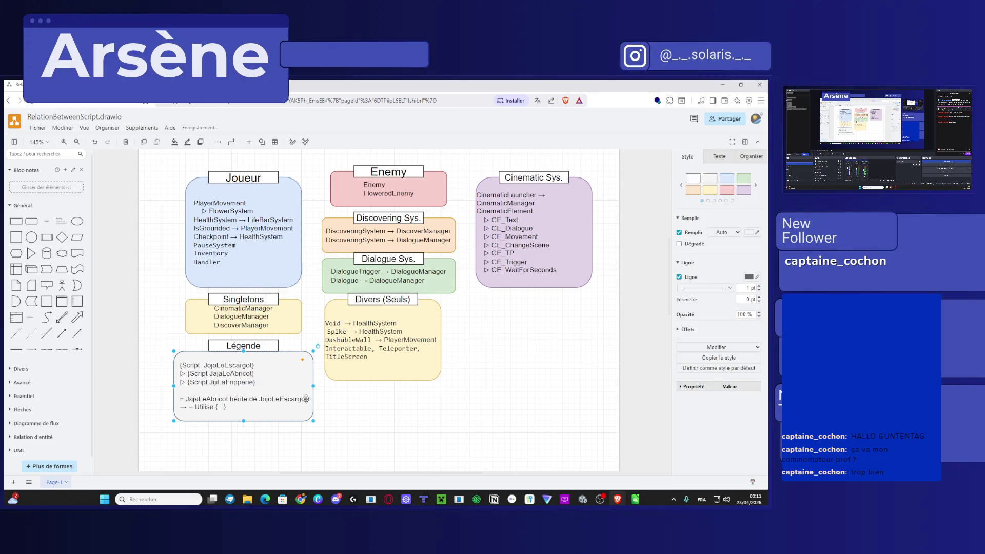
double_click(306, 398)
left_click(247, 424)
key("Return")
key("Return")
key("Return")
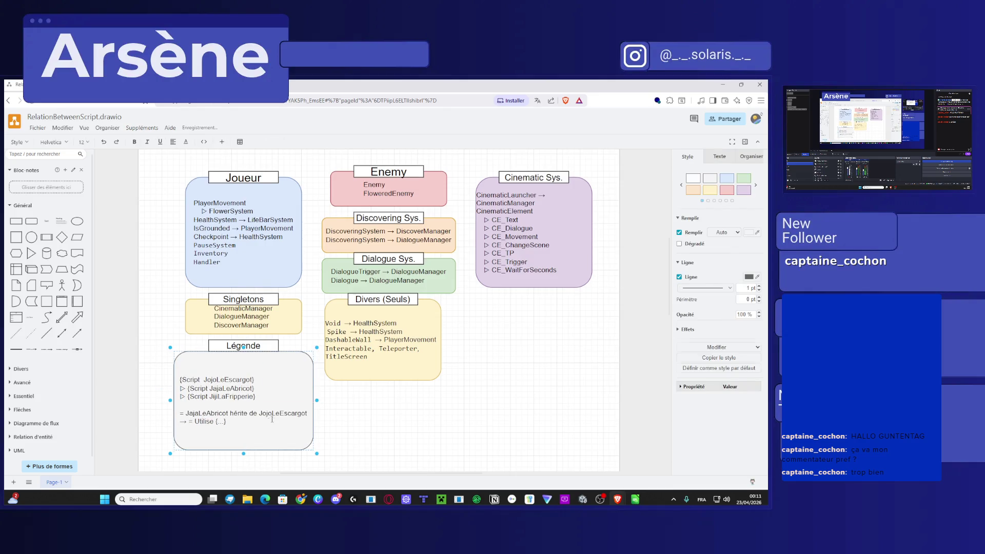
Add blank lines before the Utilise line in the Légende text.
double_click(267, 414)
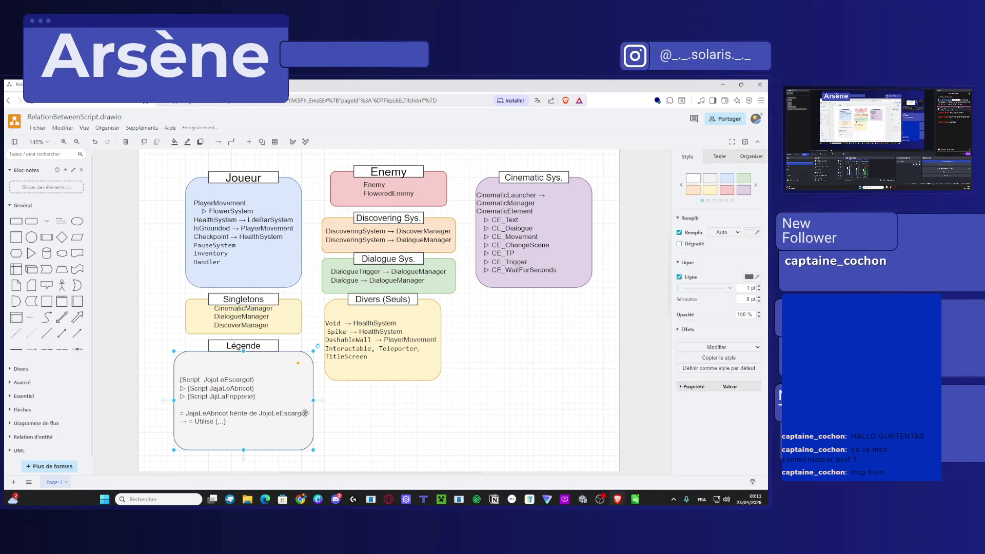
triple_click(307, 413)
left_click(307, 412)
key("ctrl+a")
key("Home")
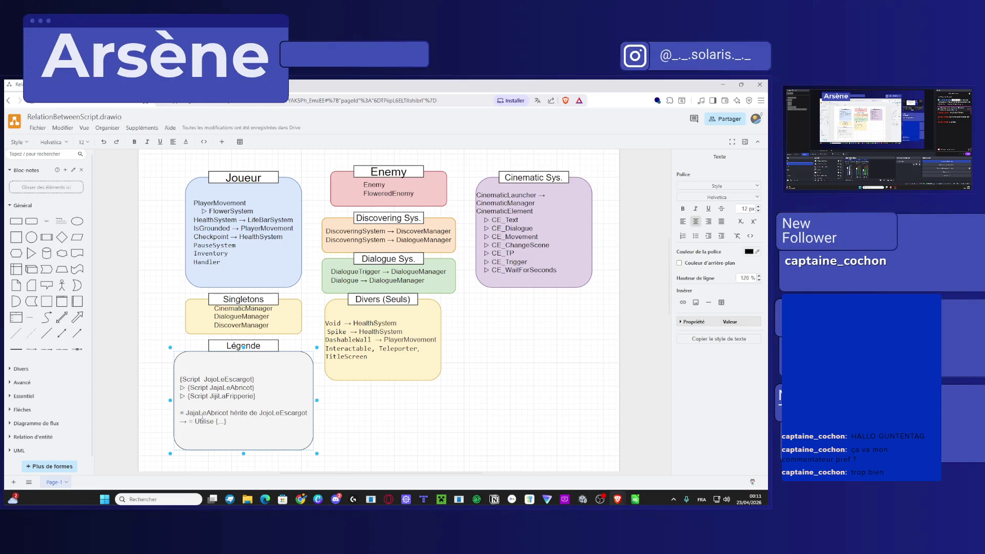
key("Return")
key("Return")
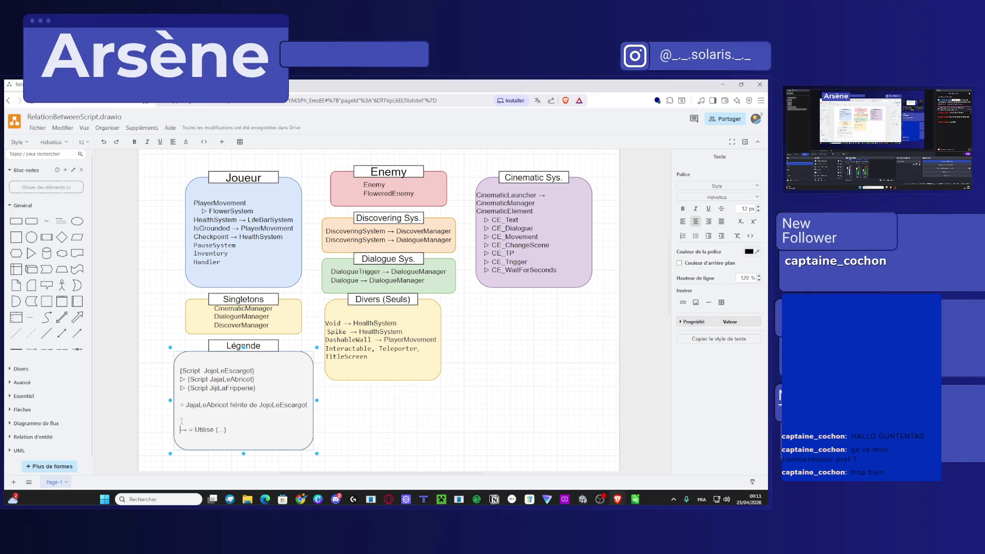
Reword the inheritance line to 'JajaLeAbricot et Script JijiLaFripperie héritent de JojoLeEscargot'.
left_click_drag(252, 389, 191, 389)
key("ctrl+c")
left_click(223, 406)
type("et")
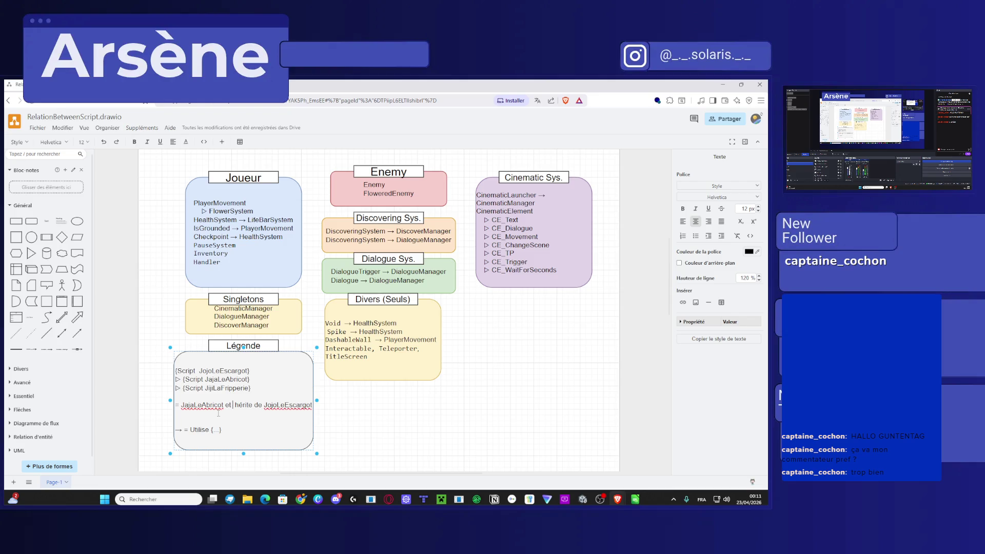
key("ctrl+v")
left_click(236, 410)
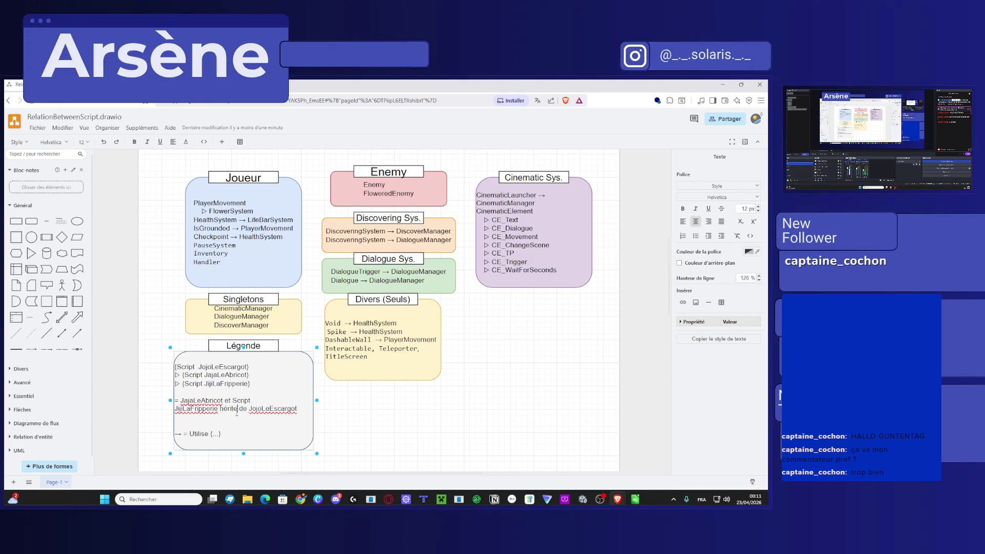
type("nt")
key("Delete")
Paste Script JijiLaFripperie at the start of the Utilise line.
scroll(205, 425, "down", 3)
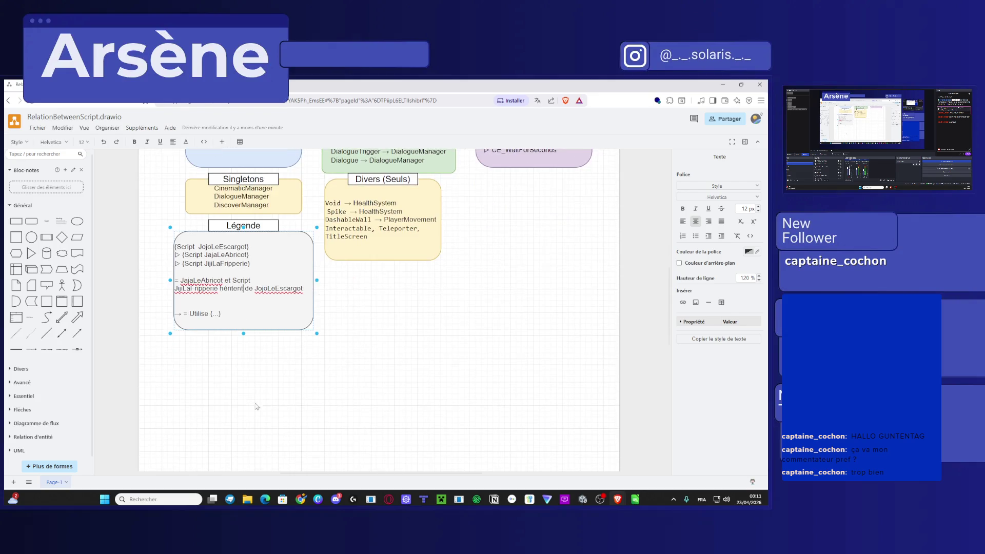
double_click(187, 314)
left_click(175, 313)
key("ctrl+v")
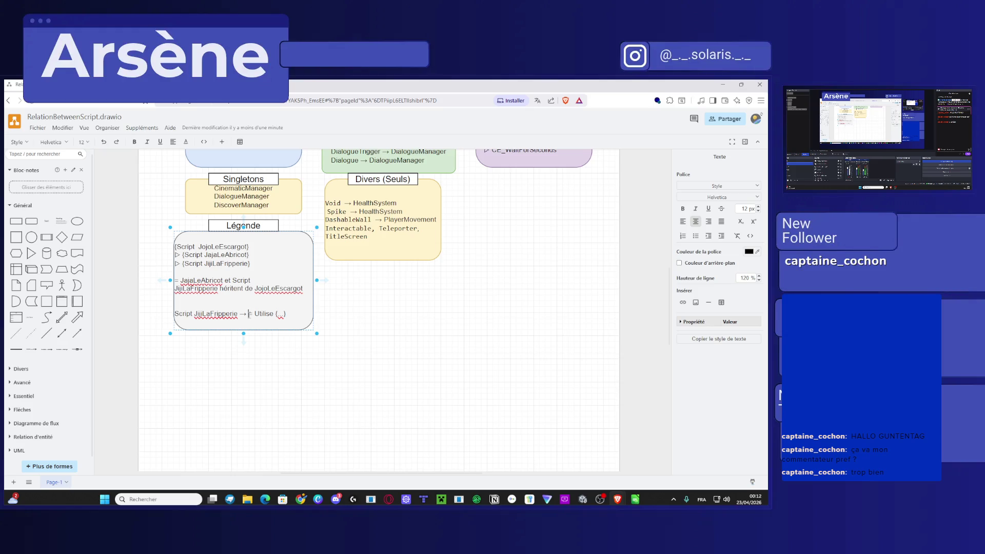
type("Jaja")
type("LeAbric")
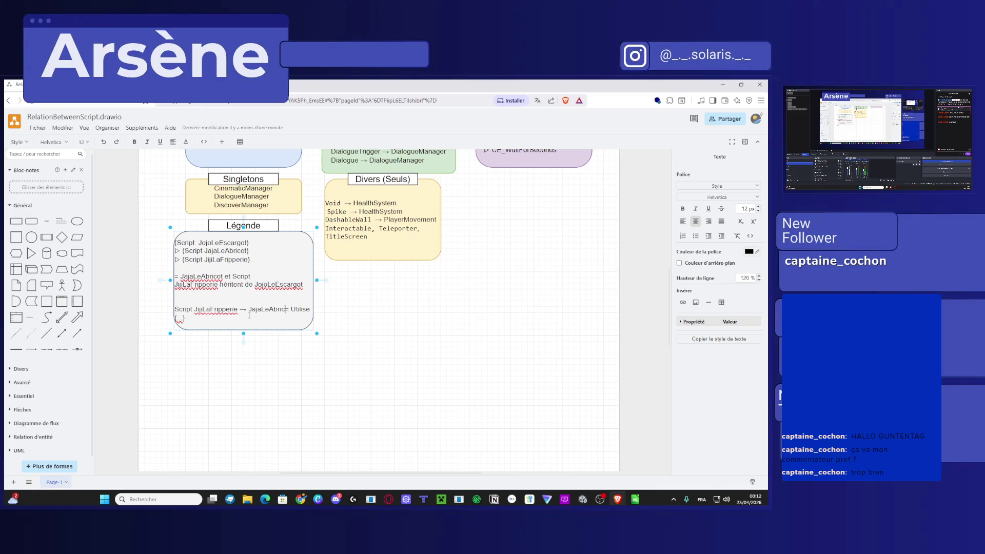
key("BackSpace")
key("BackSpace")
key("BackSpace")
Change JajaLeAbricot to JajaLeArbreAChat in the inheritance sentence.
left_click(188, 276)
left_click_drag(222, 276, 201, 276)
key("BackSpace")
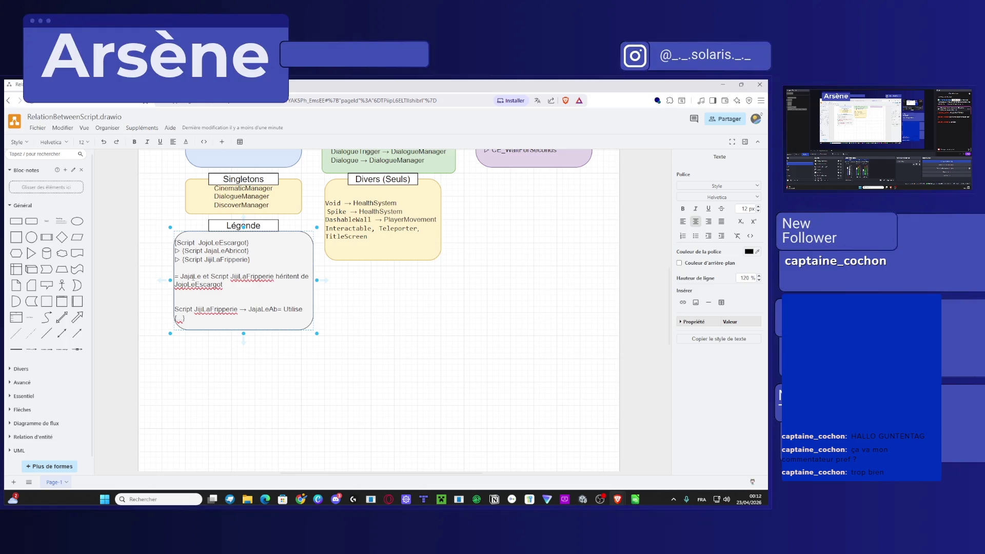
type("ArbreAcha")
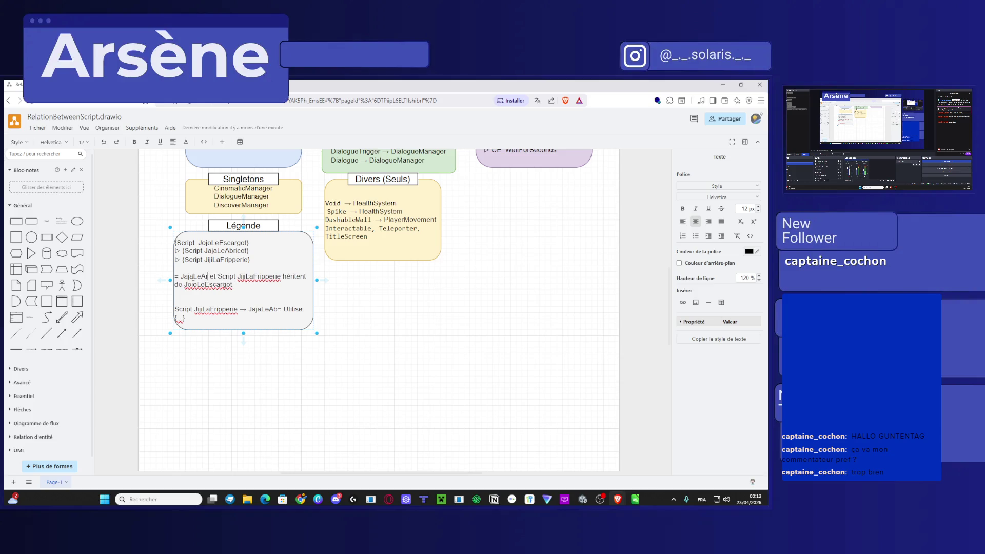
key("BackSpace")
key("BackSpace")
key("BackSpace")
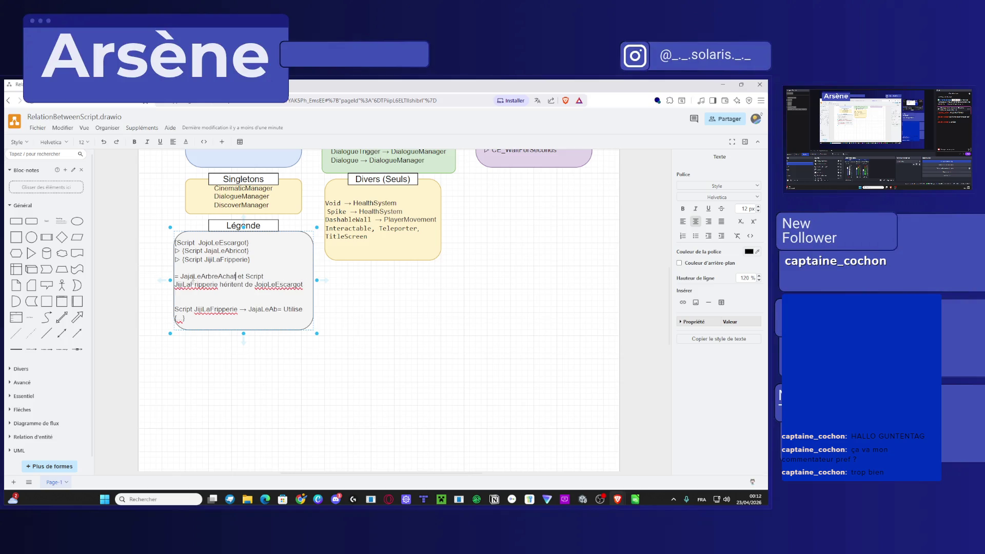
type("chat")
key("BackSpace")
type("C")
Replace JajaLeAbricot in the script list with the copied JajaLeArbreAChat name.
left_click_drag(237, 276, 180, 276)
key("ctrl+c")
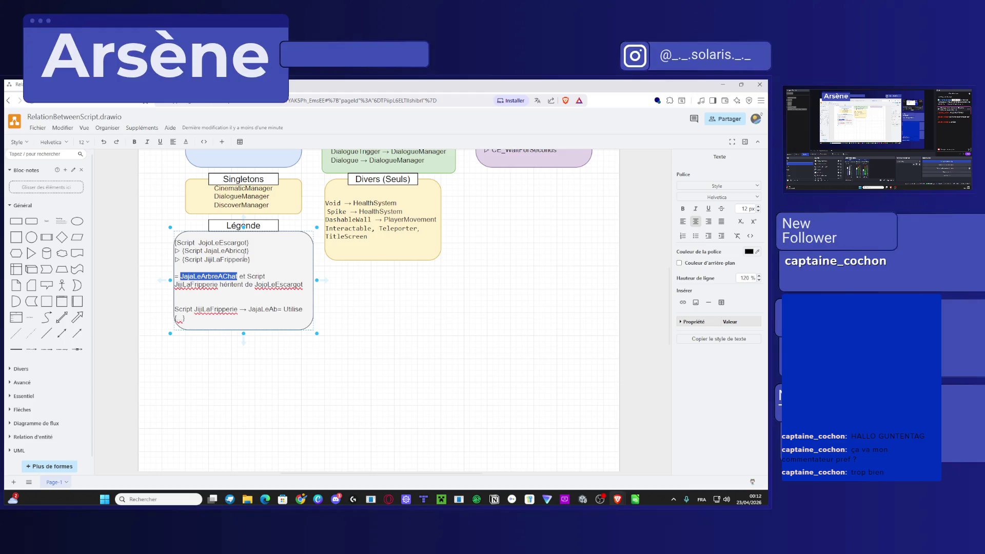
mouse_move(248, 251)
left_mouse_down()
mouse_move(181, 251)
mouse_move(204, 250)
left_mouse_up()
key("ctrl+v")
key("Escape")
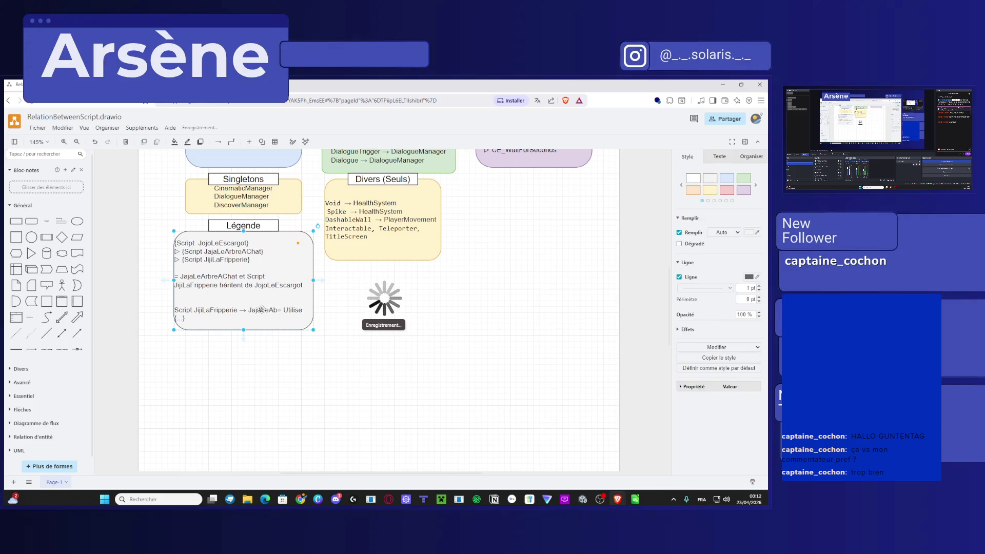
Paste JajaLeArbreAChat over the leftover JajaLeAb on the Légende's last line.
double_click(266, 310)
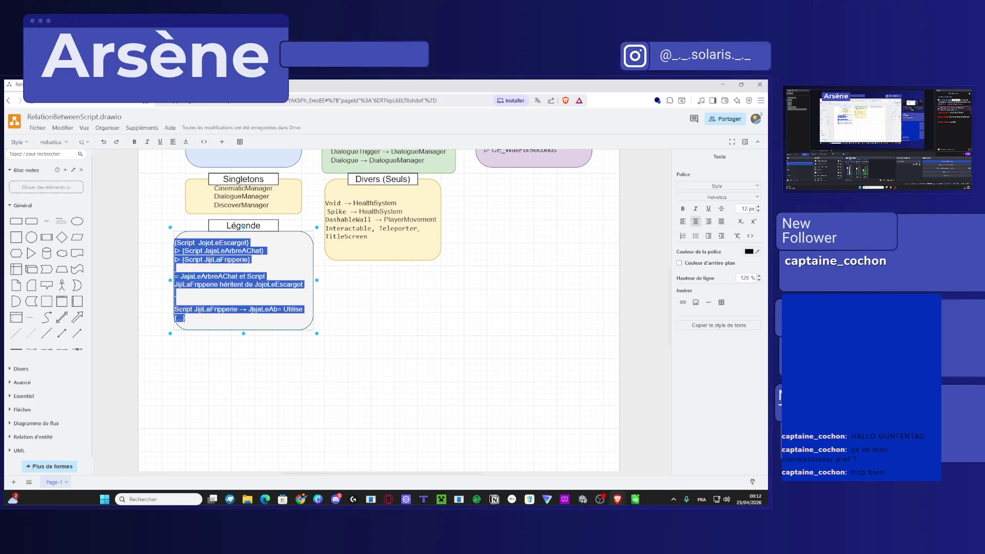
left_click(249, 308)
mouse_move(248, 309)
left_mouse_down()
mouse_move(278, 309)
mouse_move(249, 309)
mouse_move(244, 356)
left_mouse_up()
key("ctrl+v")
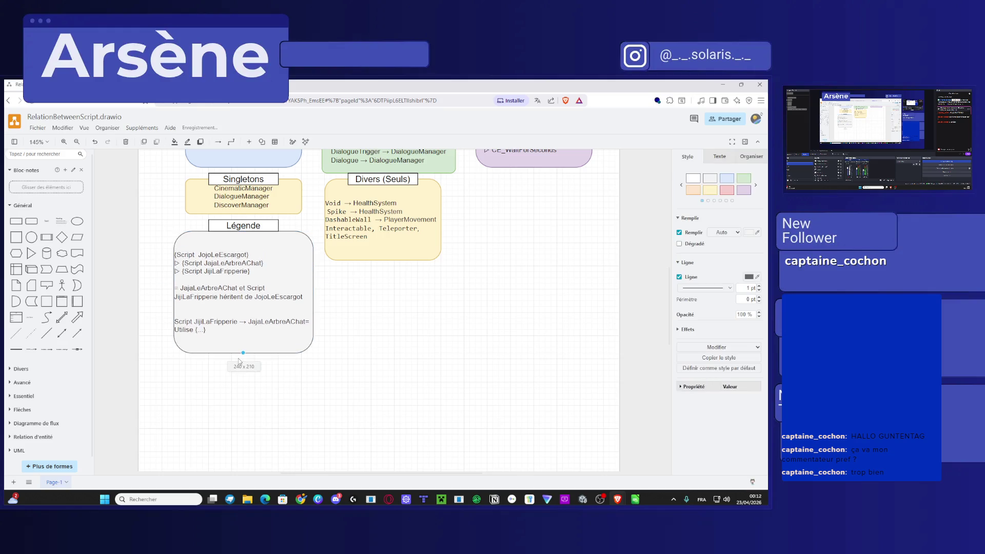
Fill the Utilise line with JijiLaFripperie after the equals sign and JajaLeArbreAChat replacing {...}.
double_click(228, 332)
left_click(227, 332)
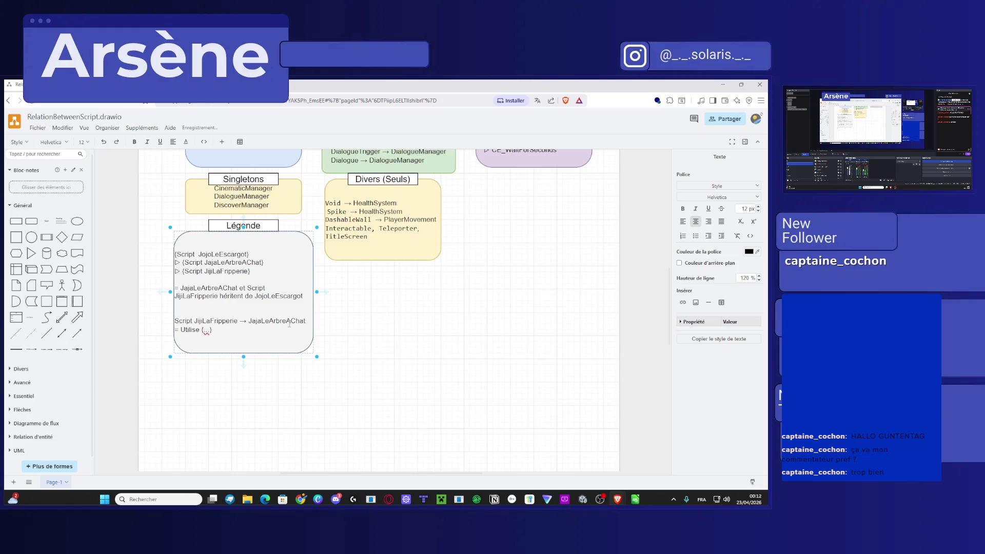
key("ctrl+shift+Left")
key("ctrl+shift+Left")
key("ctrl+shift+Right")
key("ctrl+c")
left_click(181, 330)
key("ctrl+v")
mouse_move(257, 330)
left_mouse_down()
mouse_move(247, 329)
mouse_move(266, 321)
mouse_move(247, 330)
left_mouse_up()
key("ctrl+c")
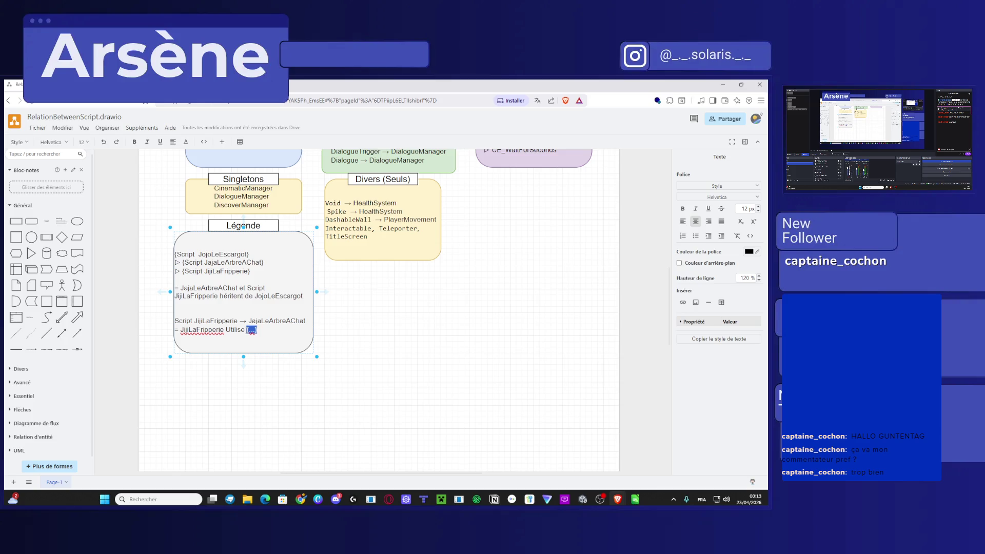
key("ctrl+v")
Insert 'Script' before JajaLeArbreAChat on the arrow line and save the diagram.
double_click(185, 323)
left_click(251, 322)
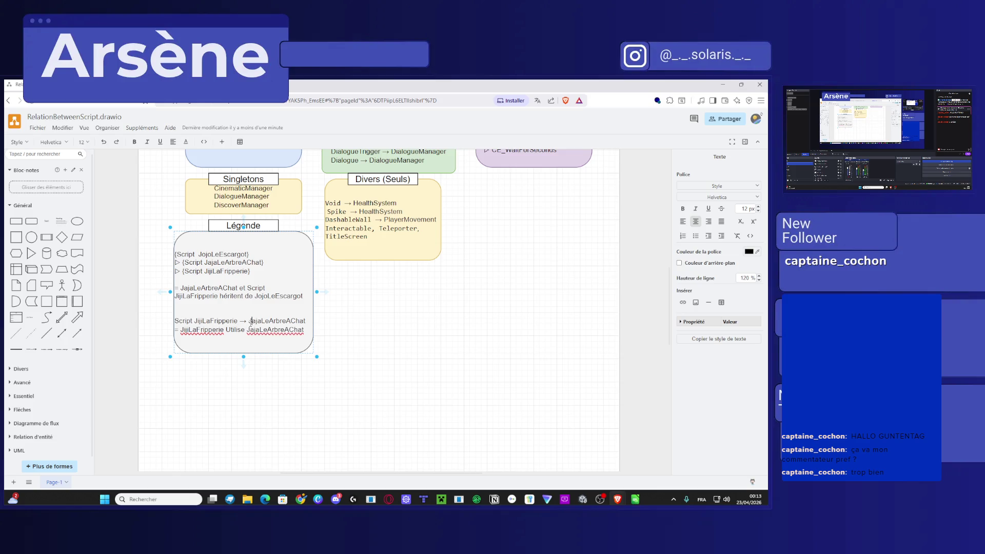
type("Script")
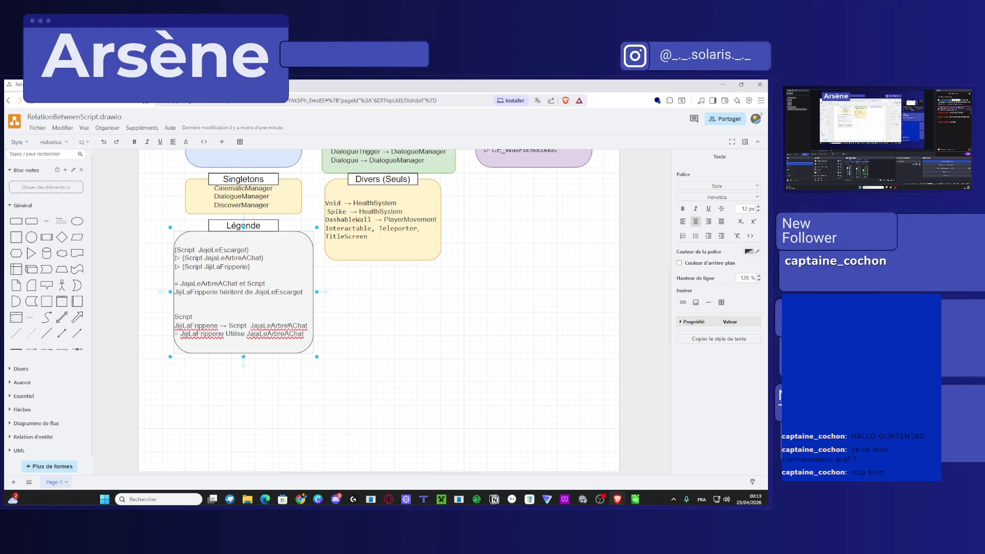
key("ctrl+s")
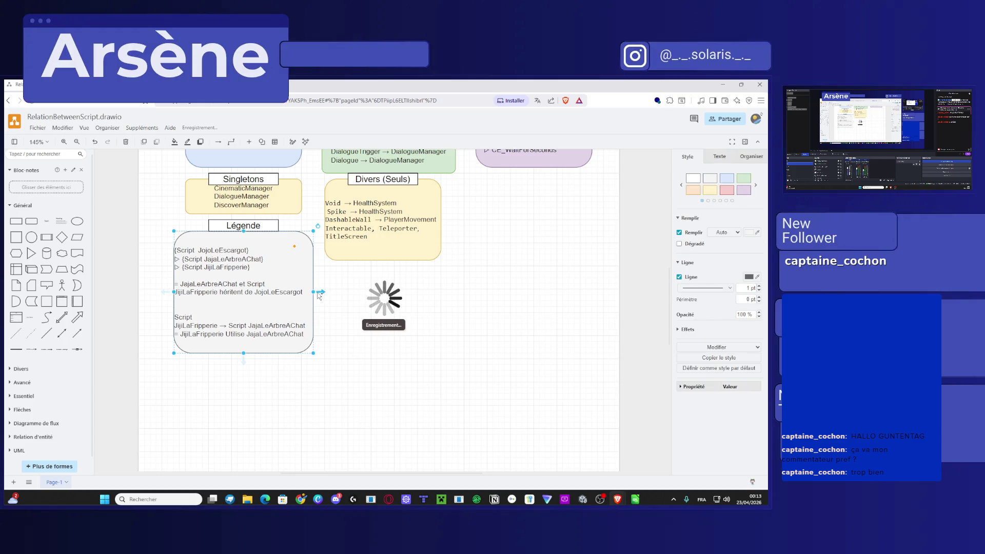
Widen the Légende box with its title and move it beneath Singletons.
left_click(268, 227, "shift")
left_click_drag(268, 228, 344, 291)
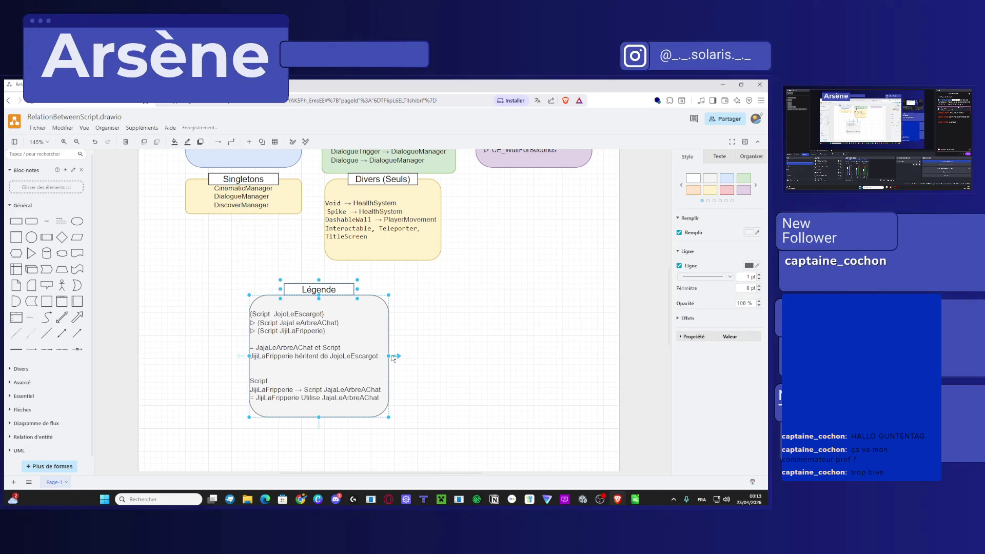
left_click_drag(393, 356, 511, 356)
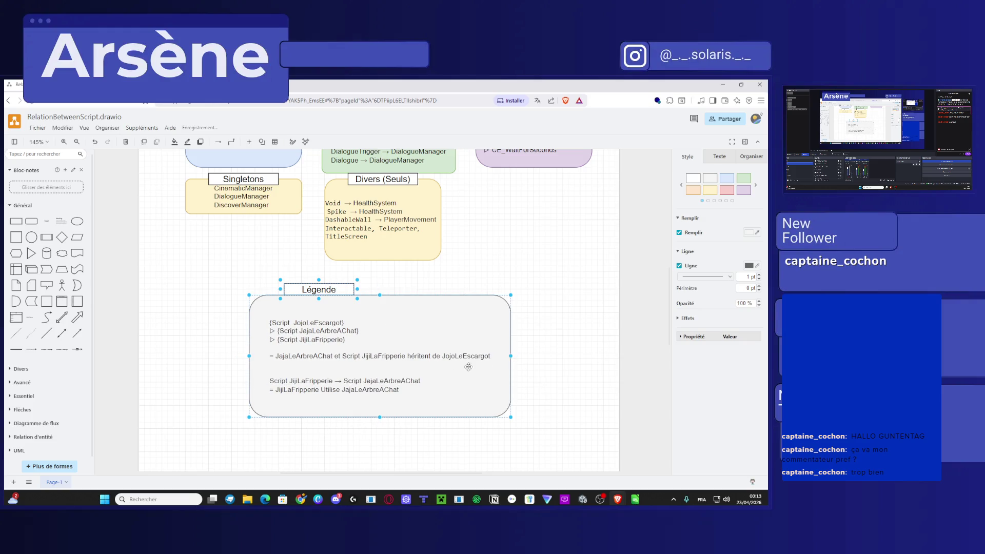
left_click_drag(395, 357, 335, 339)
left_click(495, 349)
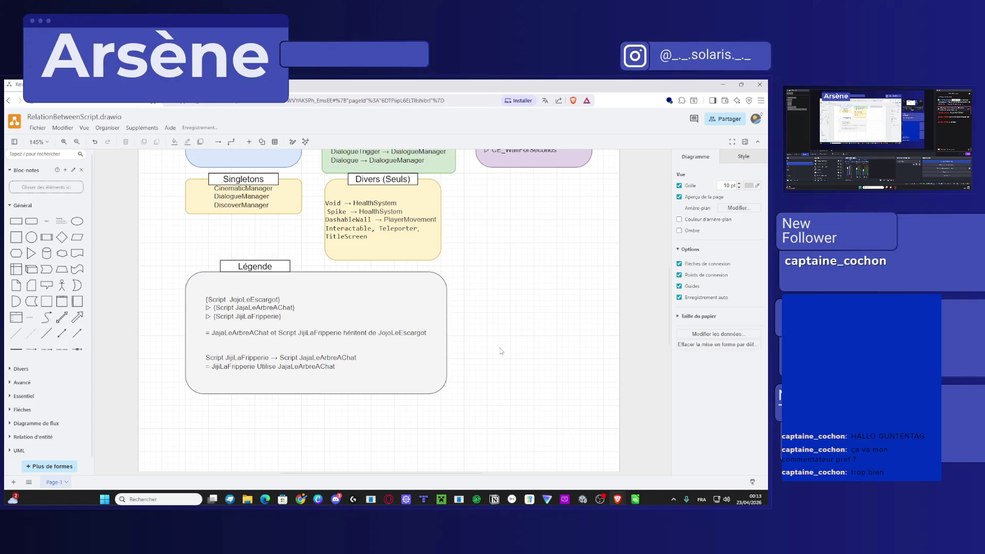
double_click(350, 366)
left_click(377, 372)
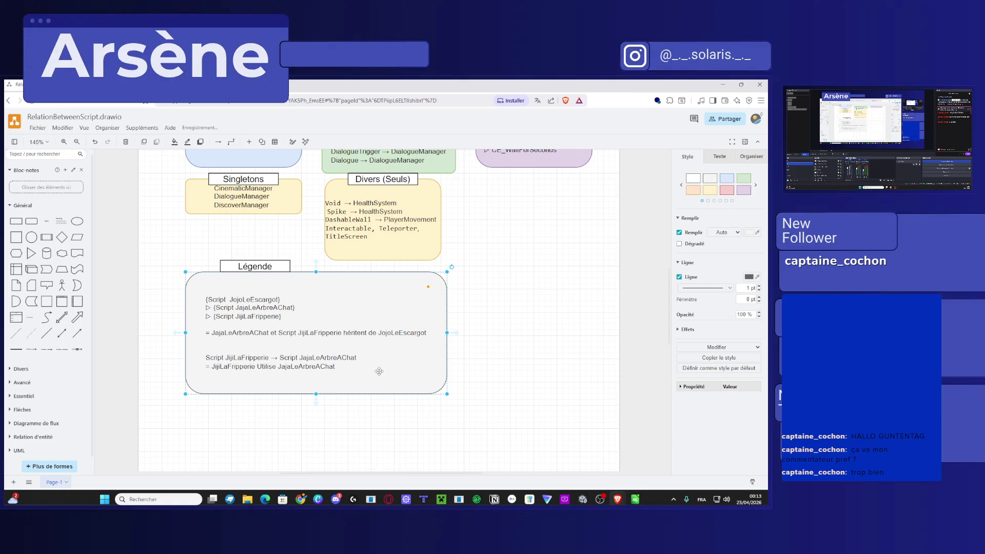
double_click(345, 354)
left_click(345, 354)
Remove the braces from the Script JijiLaFripperie line in the Légende.
key("ctrl+a")
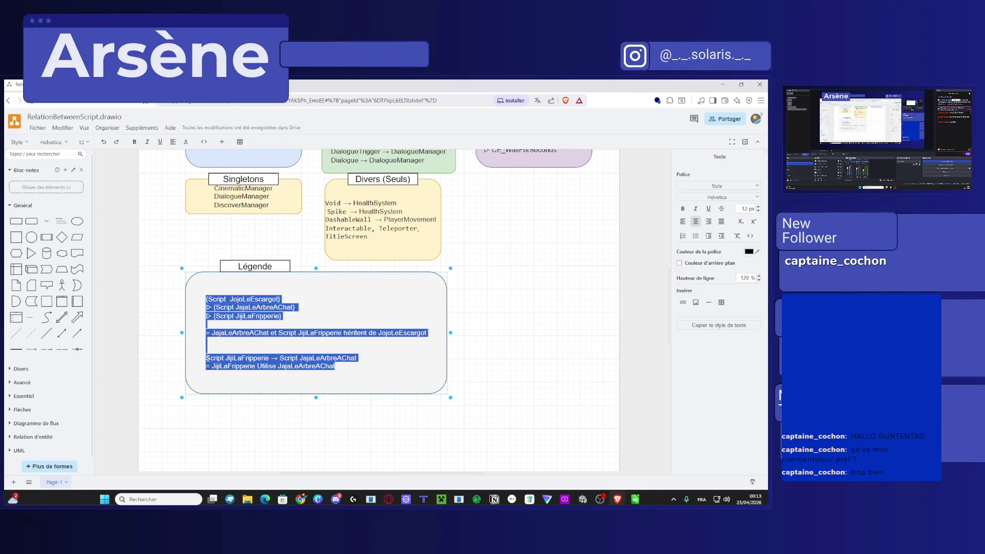
left_click(209, 357)
key("Left")
type("{")
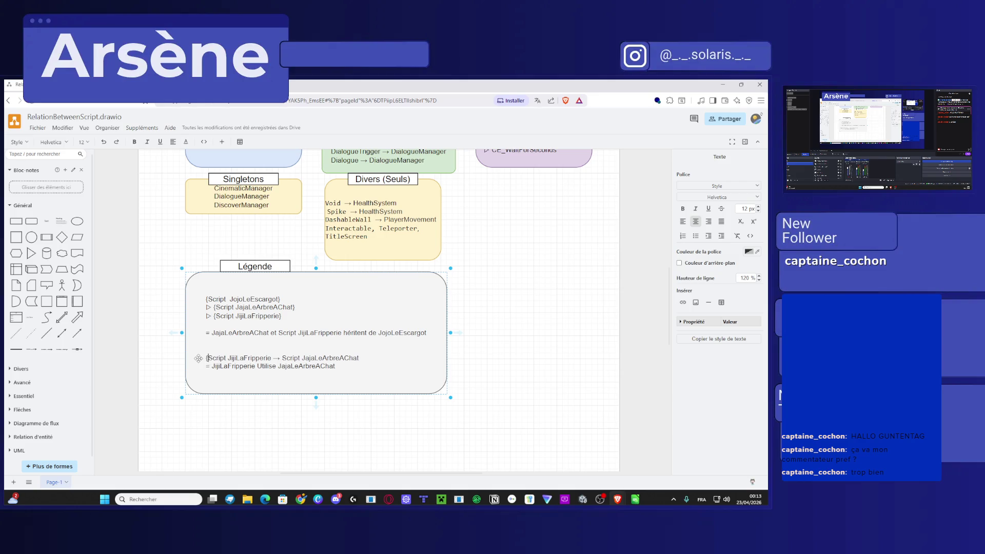
key("shift+Left")
left_click(270, 359)
type("}")
key("BackSpace")
left_click(209, 358)
key("BackSpace")
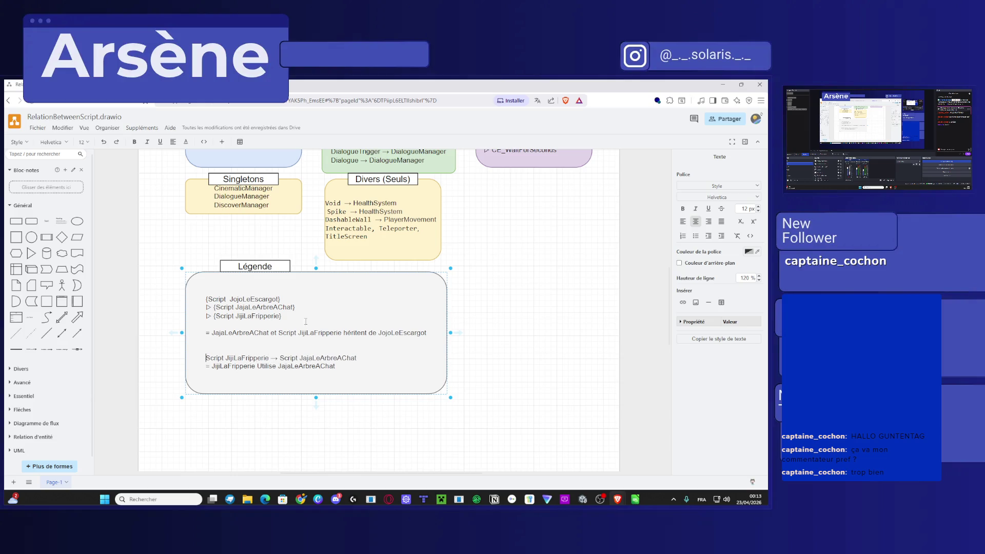
Delete the remaining braces around the JojoLeEscargot, JajaLeArbreAChat and JijiLaFripperie entries.
left_click(296, 316)
key("BackSpace")
left_click(327, 308)
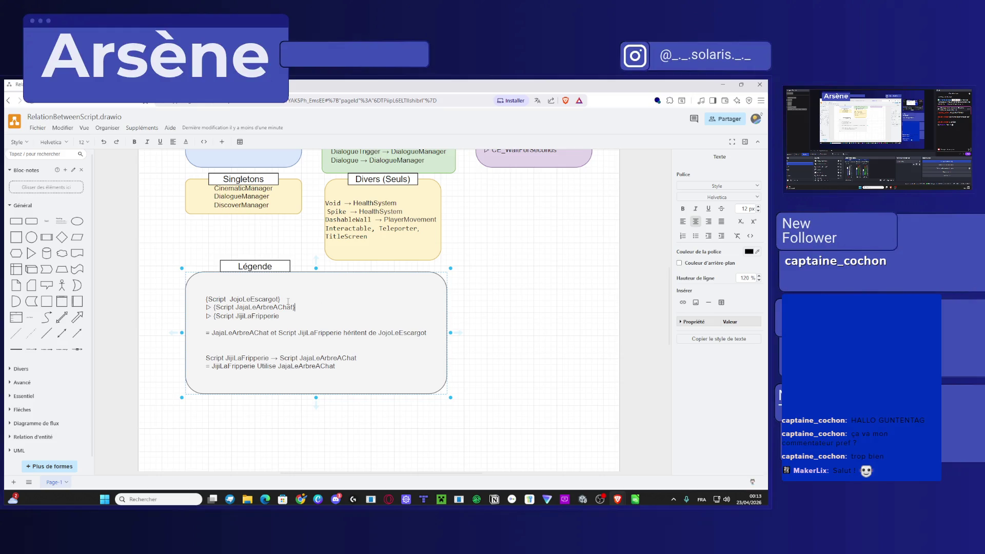
key("BackSpace")
left_click(207, 299)
key("BackSpace")
key("BackSpace")
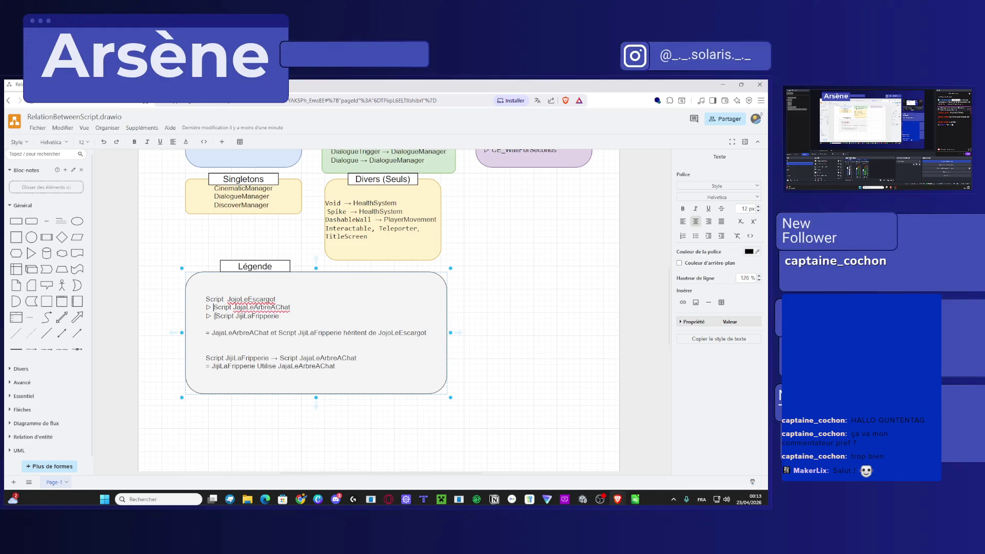
key("Down")
key("BackSpace")
key("Delete")
key("Escape")
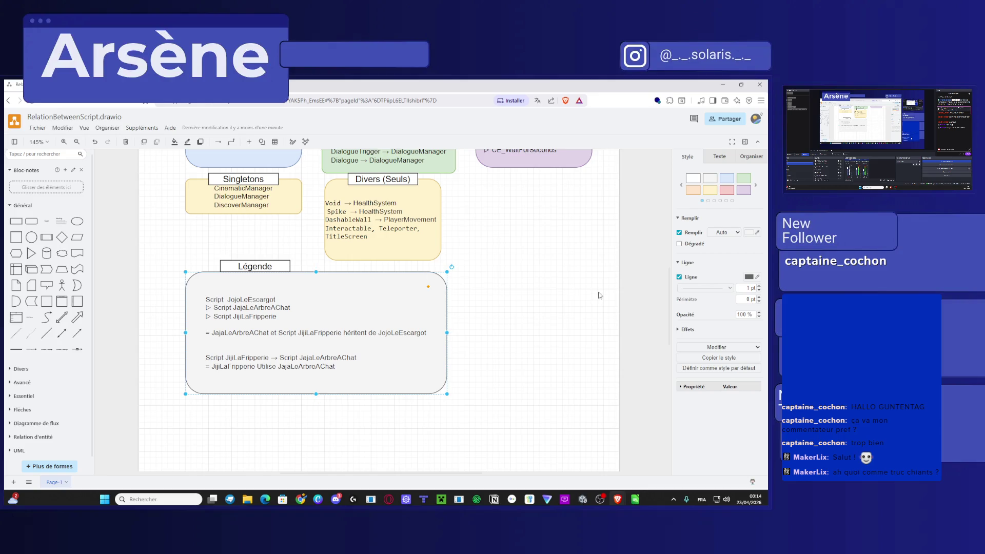
scroll(631, 302, "up", 3)
scroll(630, 302, "down", 2)
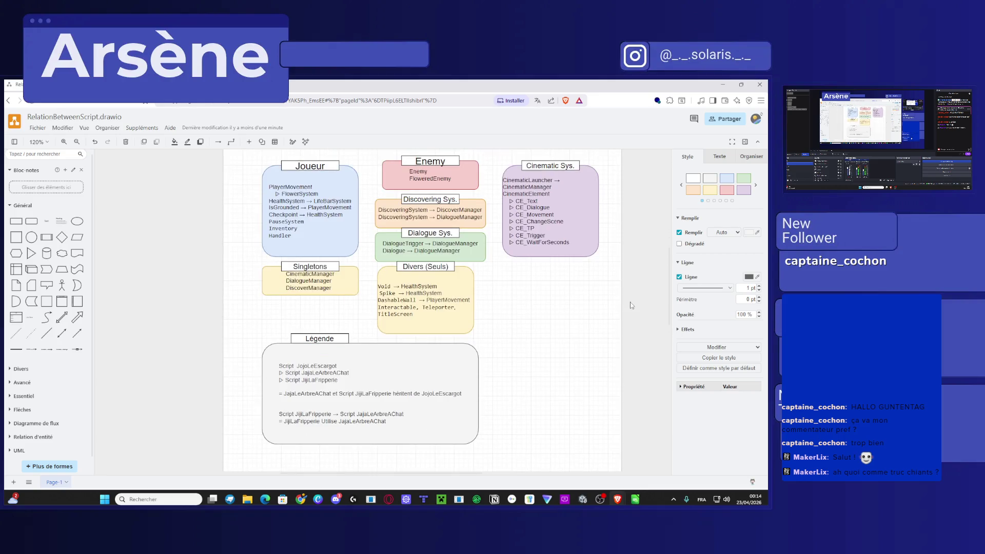
Bring up the feature spreadsheet, select cell D19, then minimize Calc.
left_click(635, 499)
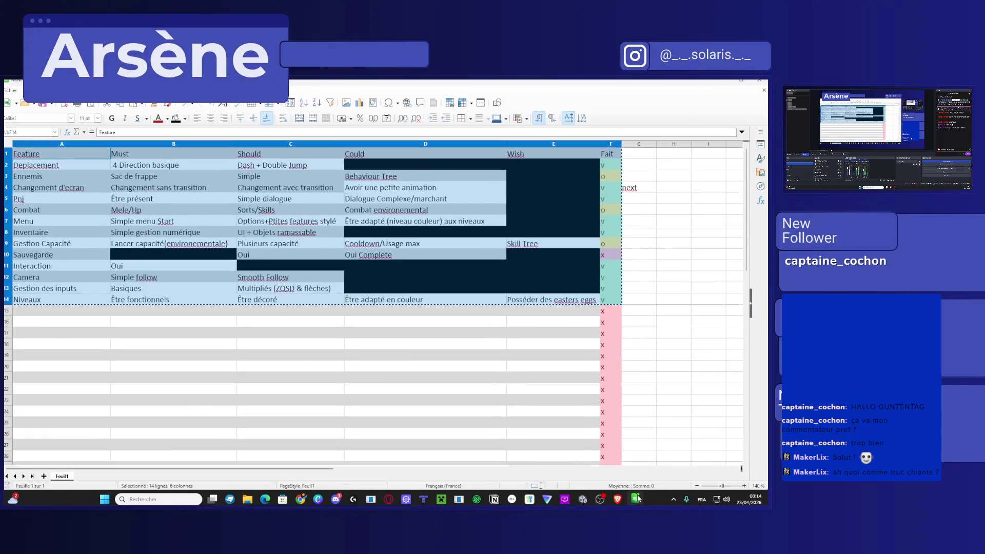
left_click(405, 360)
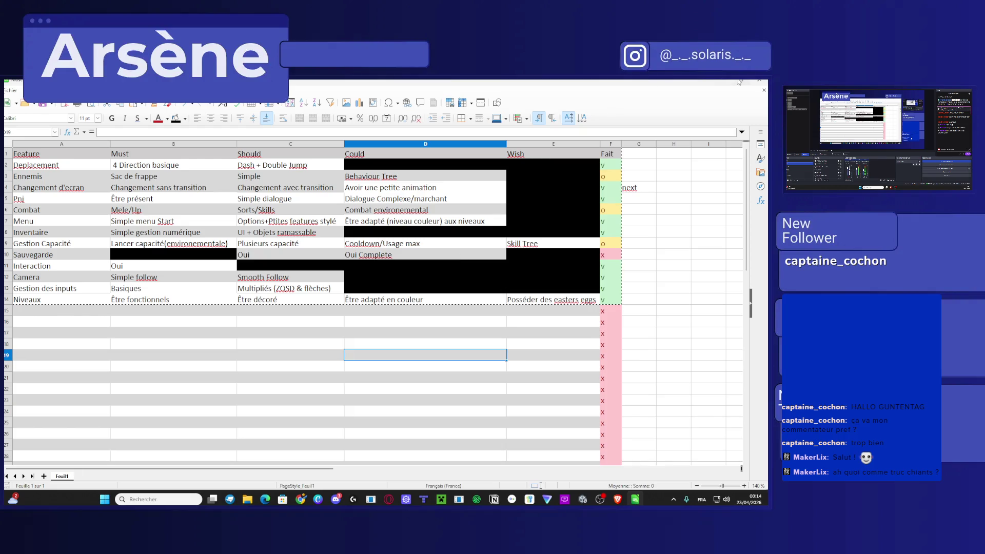
left_click(724, 82)
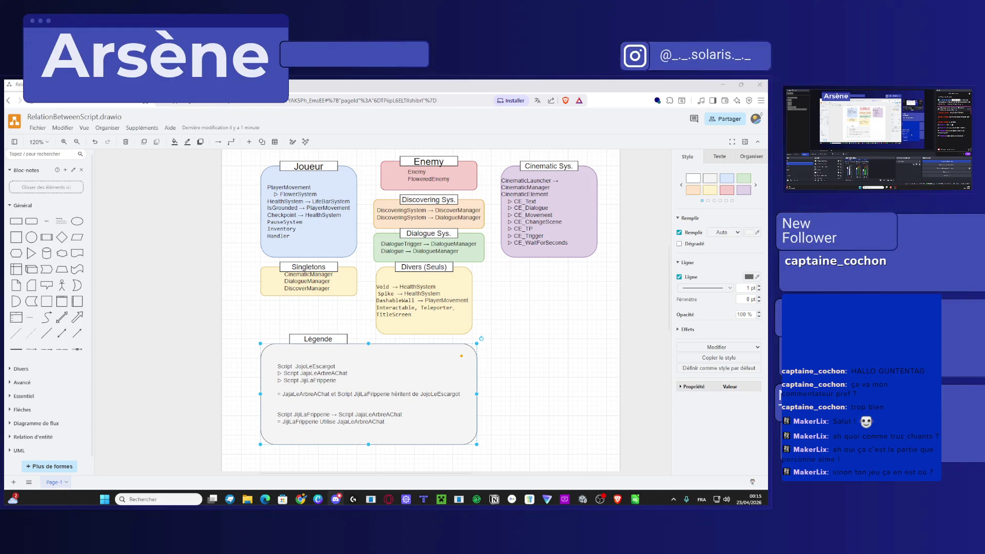
Deselect the Légende box and switch to the Unity editor showing Level2.
left_click(172, 339)
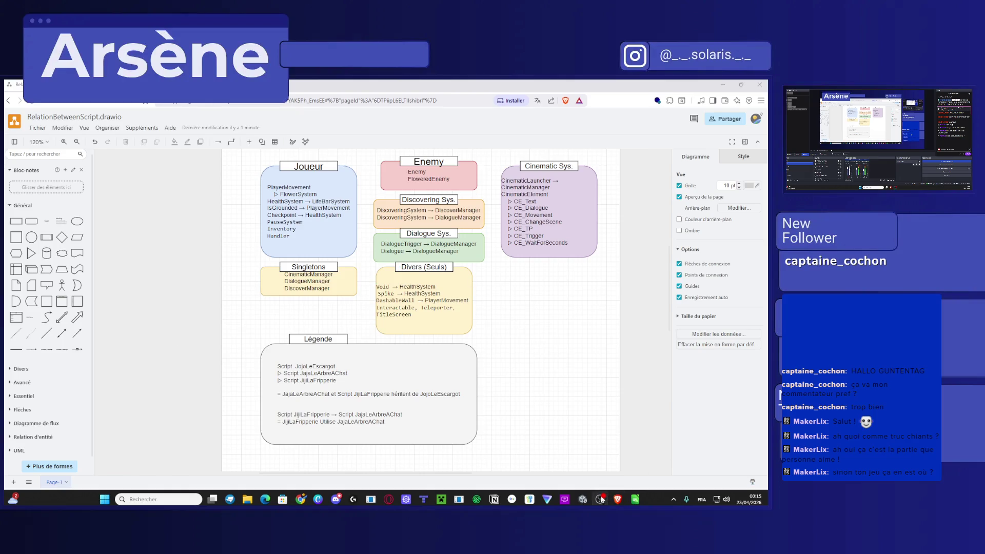
left_click(583, 500)
scroll(374, 297, "down", 10)
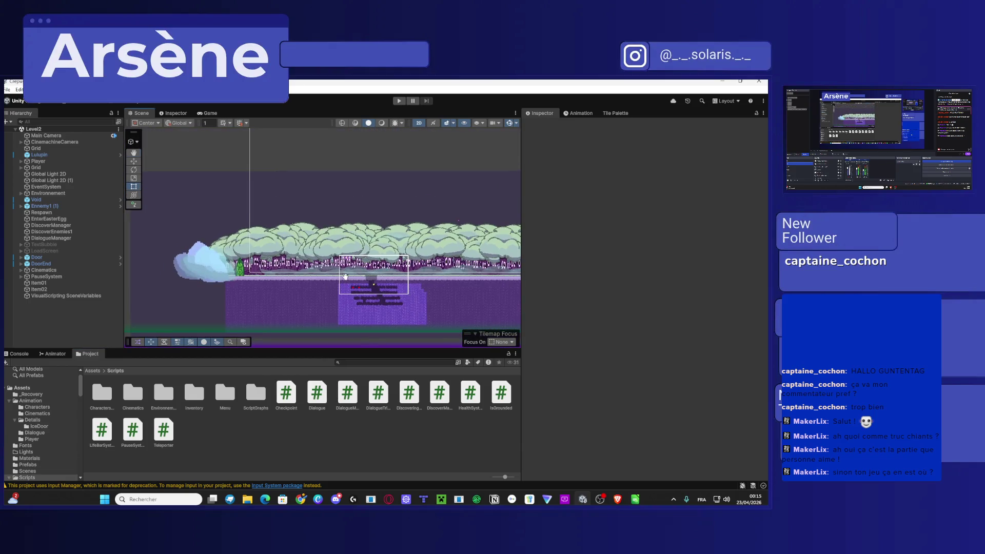
Pan and zoom the Level2 Scene view, then switch to the browser showing Canva.
mouse_move(425, 308)
left_mouse_down()
mouse_move(383, 292)
mouse_move(301, 296)
mouse_move(384, 288)
left_mouse_up()
scroll(295, 285, "up", 6)
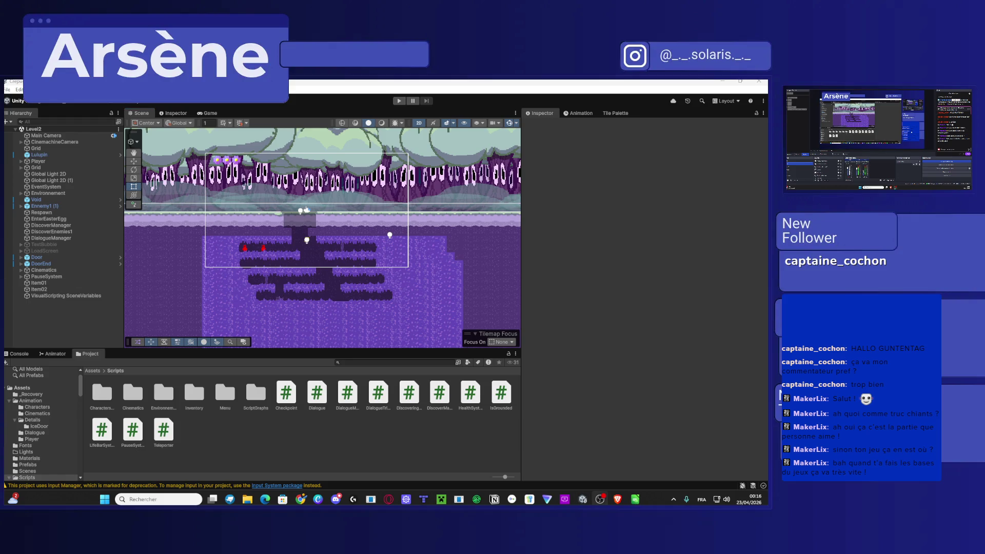
left_click(319, 500)
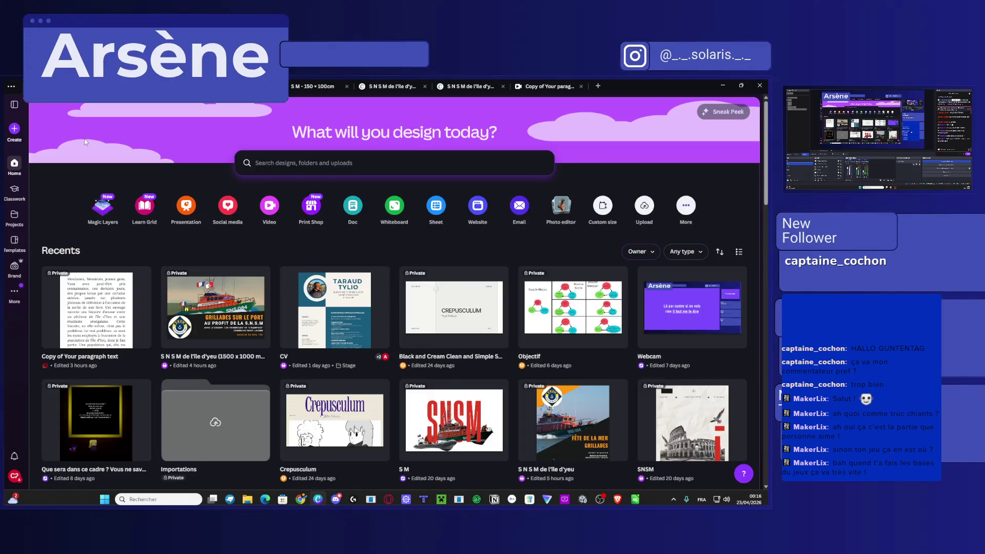
Start a new Canva design and search for an 'a4' format.
scroll(285, 254, "down", 5)
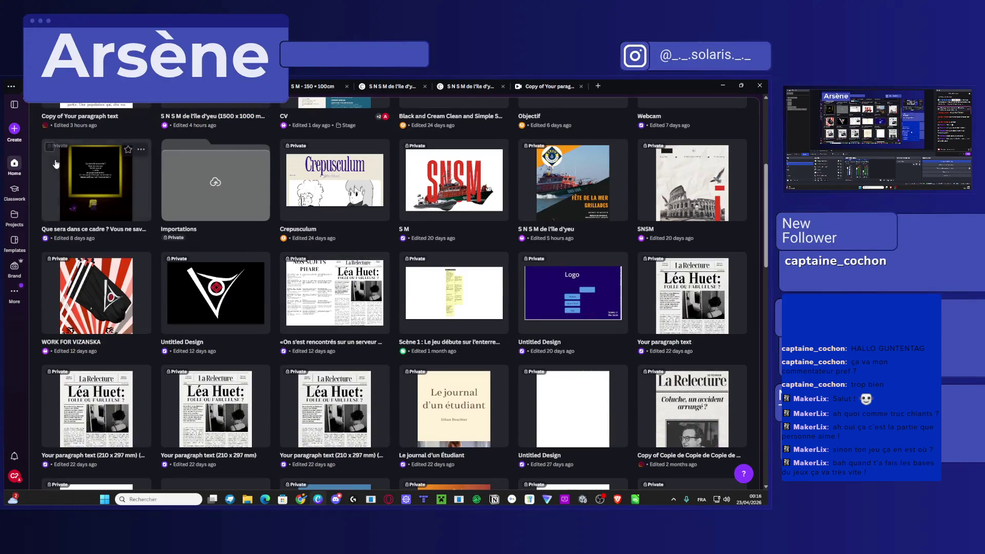
left_click(14, 129)
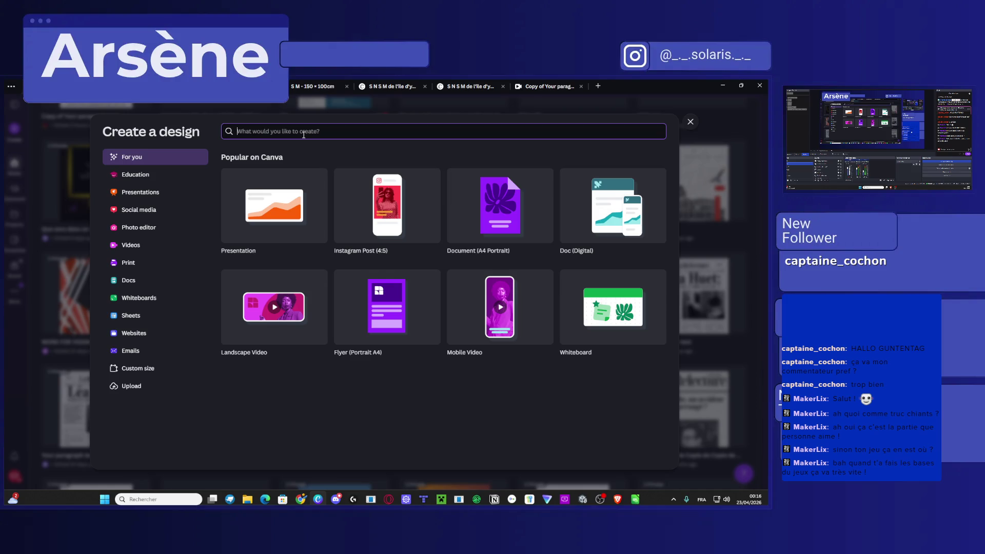
type("a")
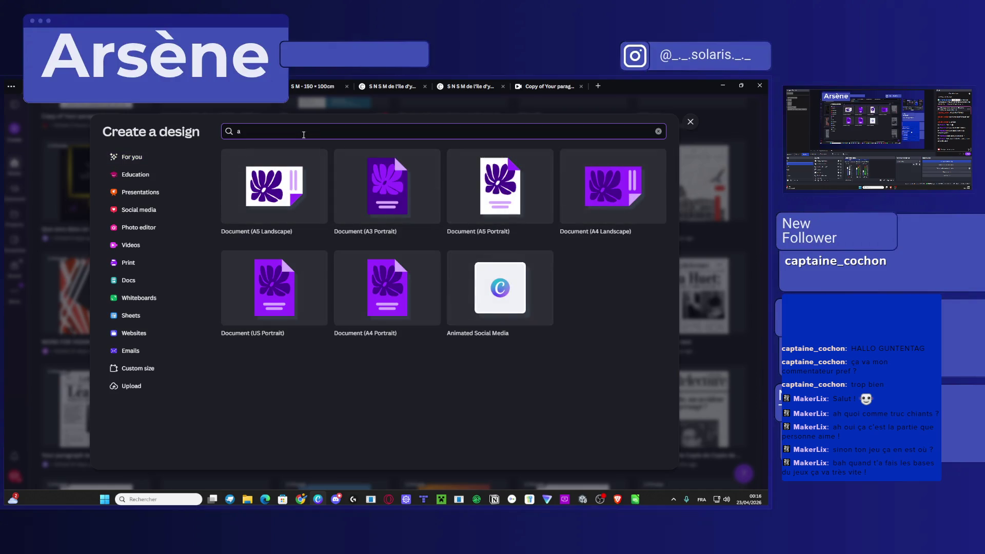
type("4")
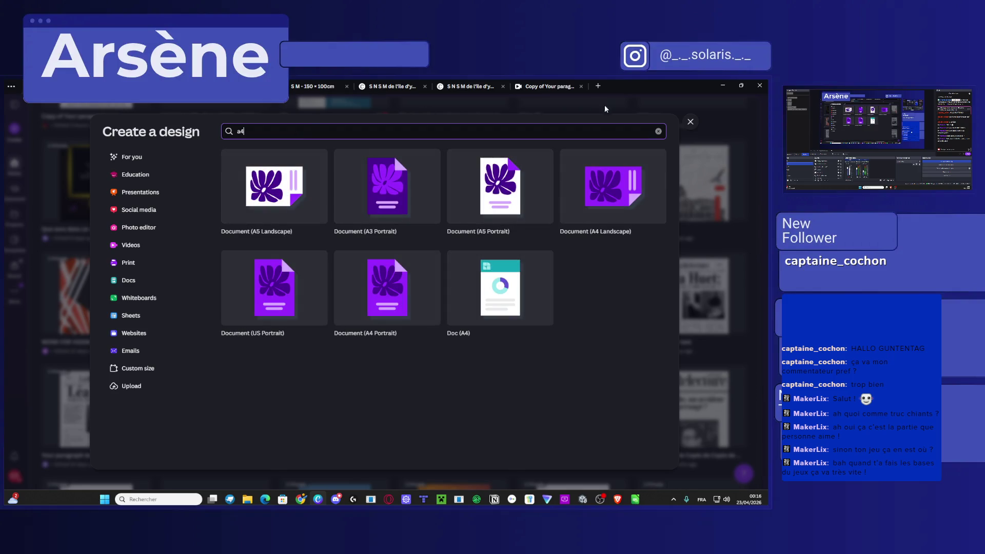
Close the Canva browser window and search Windows for 'inde' to launch Adobe InDesign 2026.
left_click(760, 86)
key("super")
type("inde")
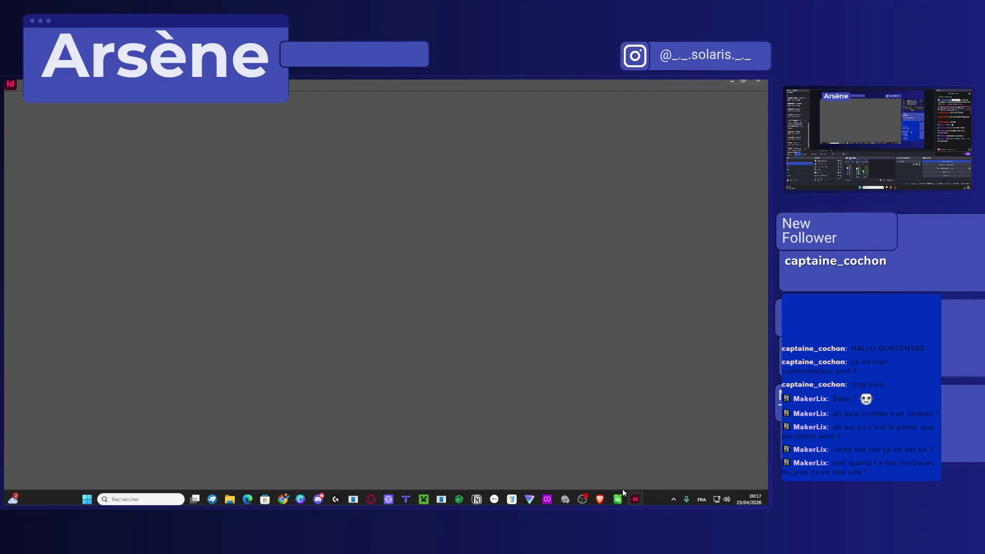
Bring up the Calc feature checklist and inspect the Sauvegarde 'x' status cell.
left_click(619, 498)
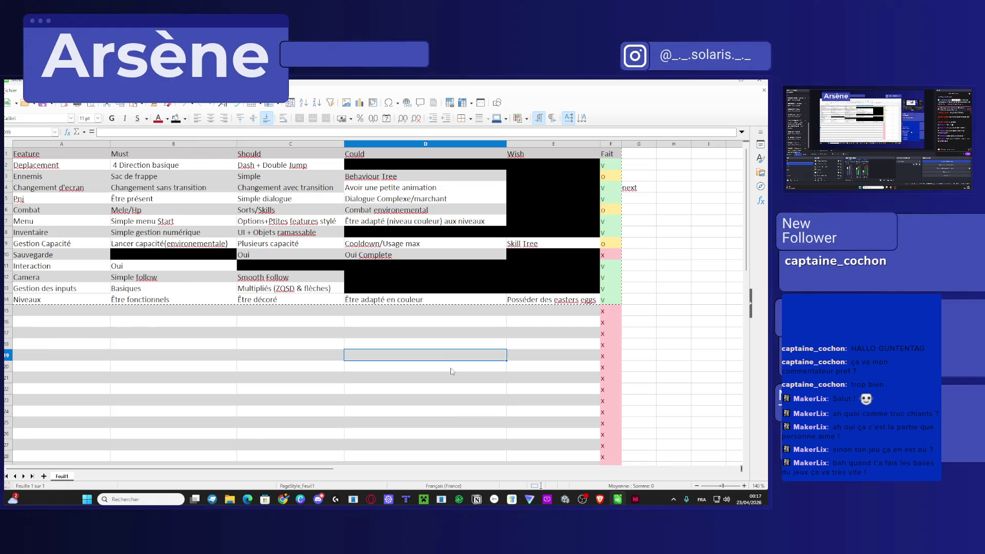
scroll(451, 371, "up", 1, "ctrl")
scroll(483, 292, "down", 3, "ctrl")
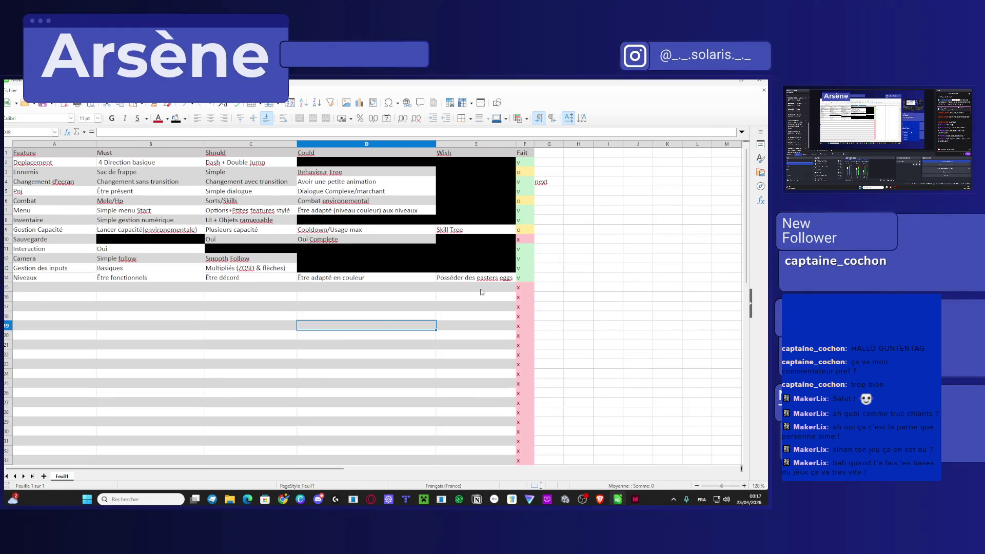
left_click(638, 297)
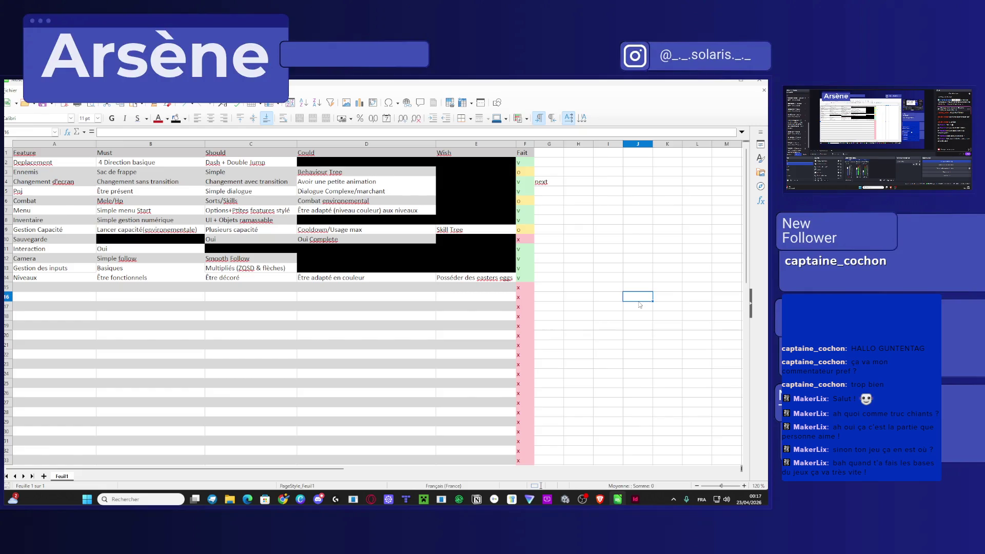
left_click(528, 243)
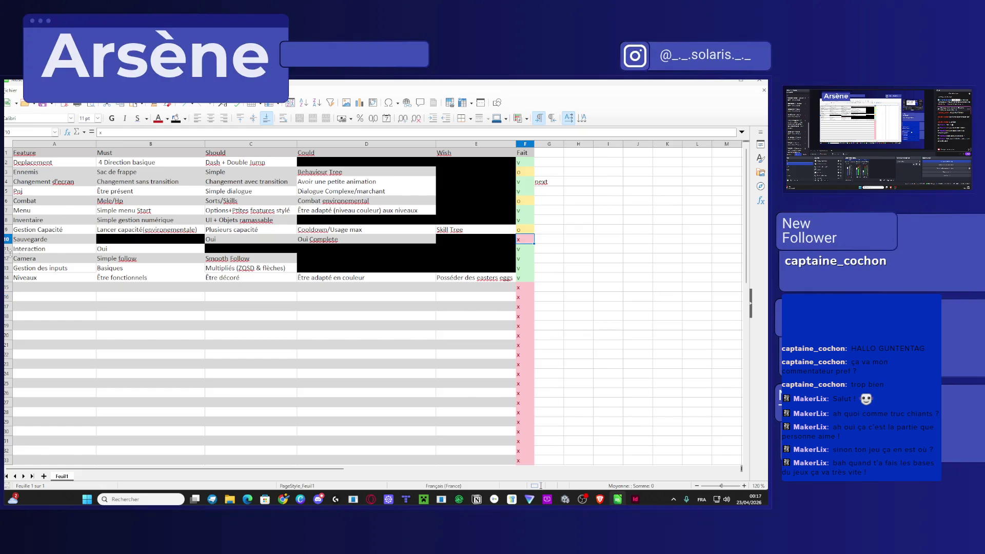
Select the Sauvegarde row 10, check F9's 'o' status, then return to InDesign.
left_click(19, 239)
key("shift+space")
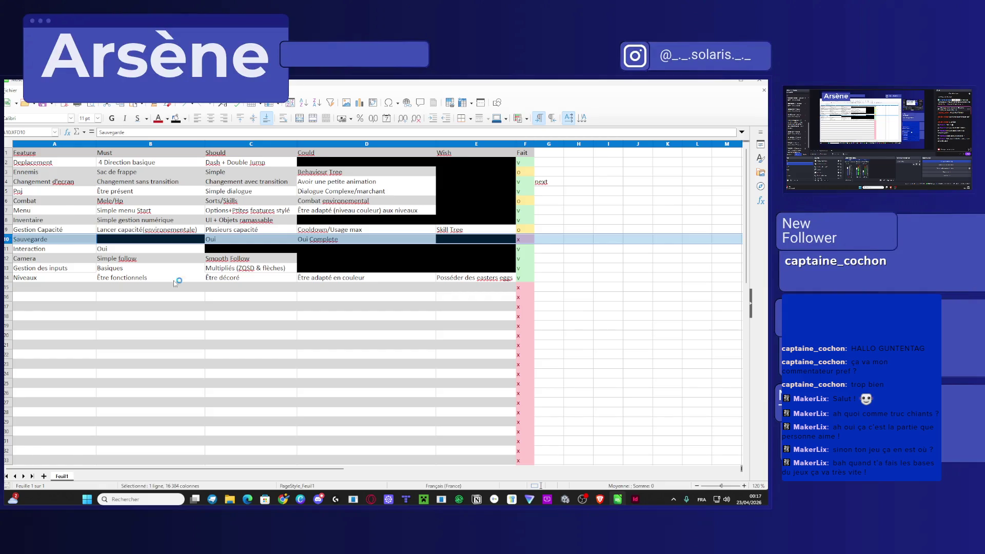
left_click(261, 314)
left_click(551, 249)
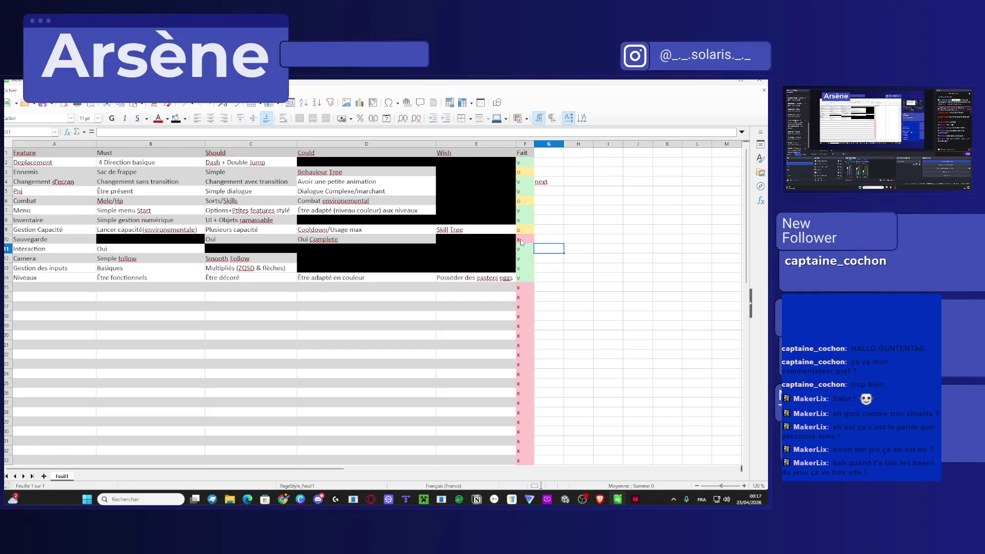
left_click(521, 230)
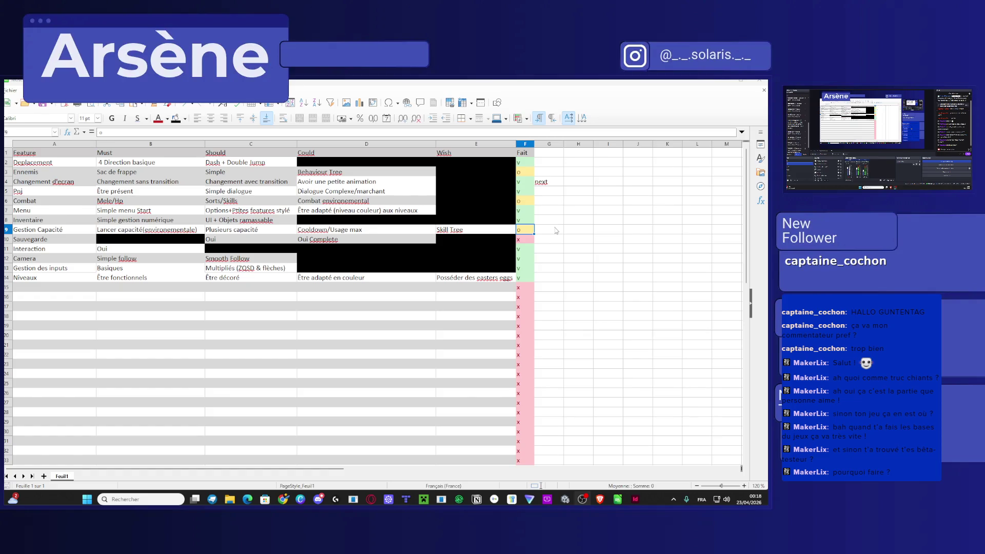
left_click(635, 498)
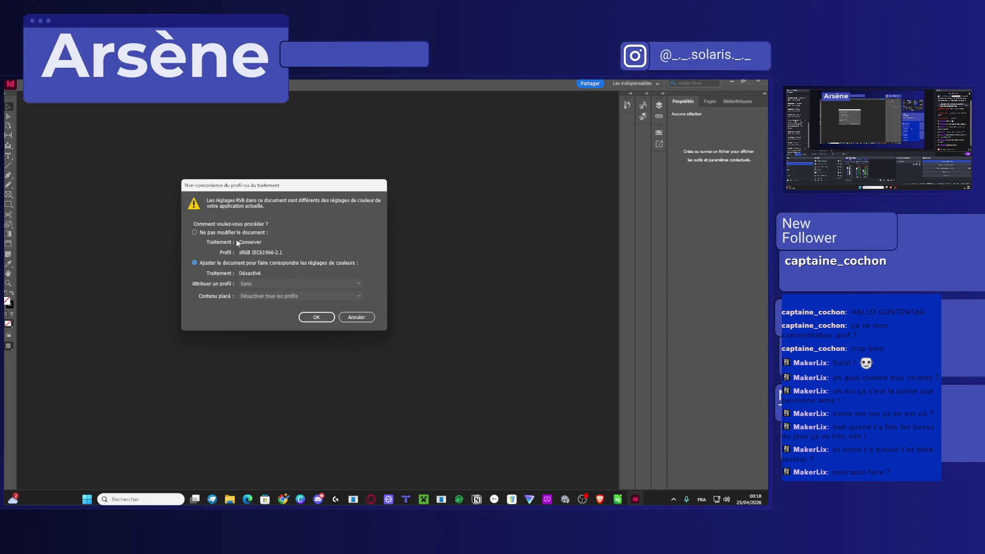
Choose 'Ne pas modifier le document' for both the RGB and CMYK profile-mismatch warnings.
left_click(235, 234)
key("Return")
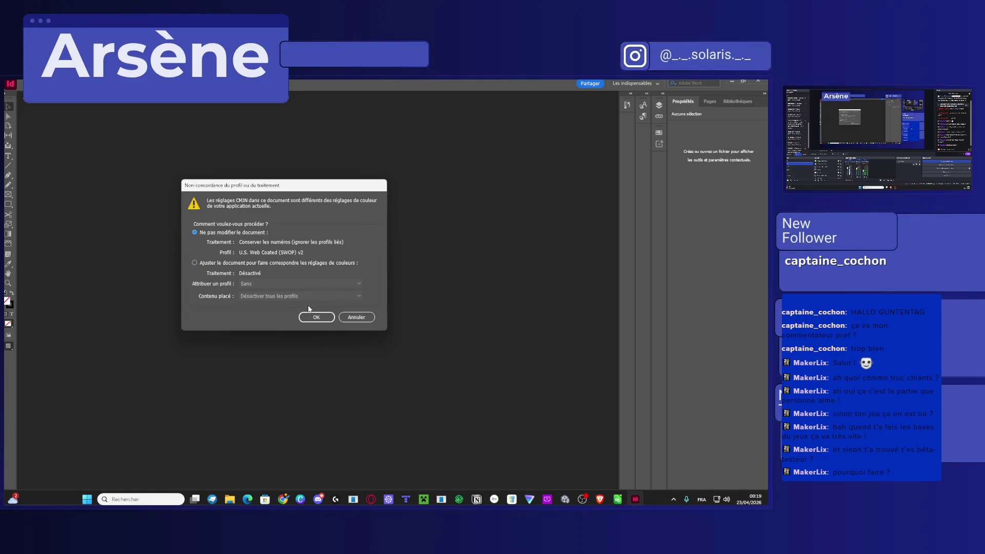
left_click(324, 317)
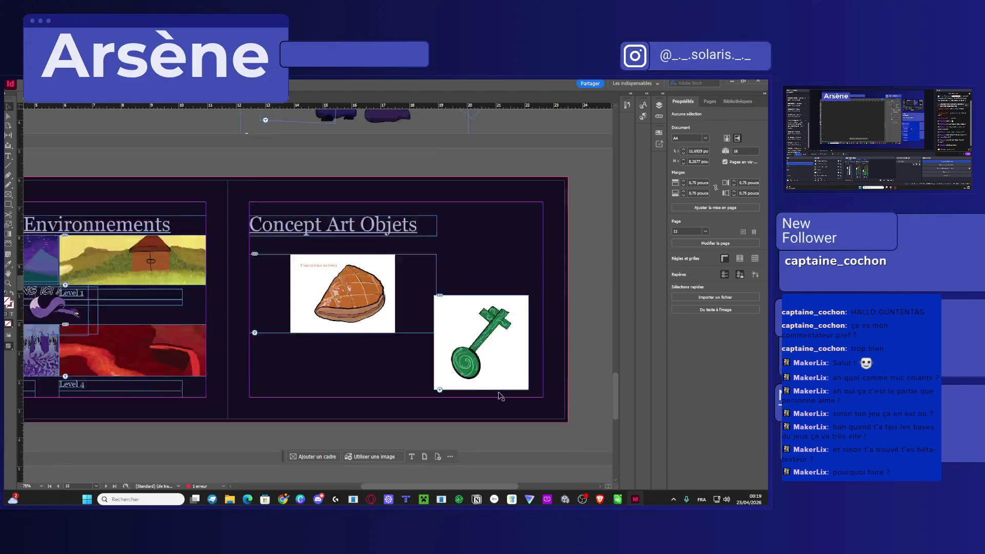
Scroll and drag through the document, briefly checking the YouTube and streaming software windows.
scroll(300, 324, "down", 10)
scroll(331, 337, "up", 10)
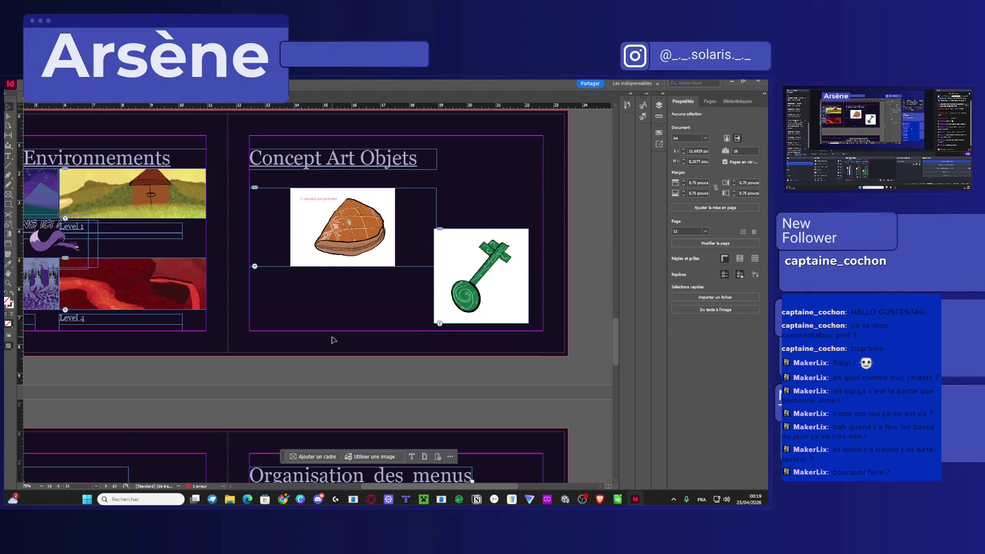
scroll(342, 338, "up", 10)
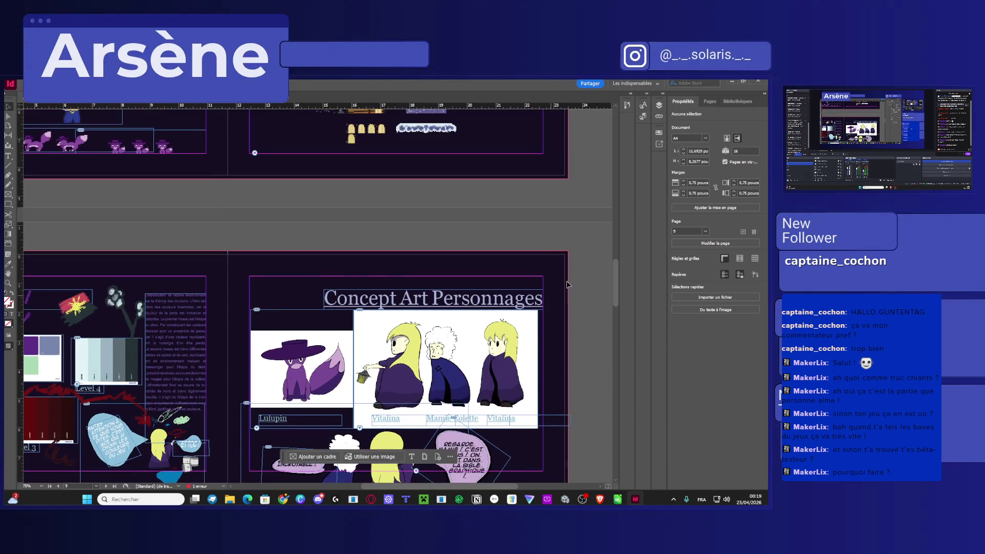
scroll(617, 273, "up", 3)
left_click_drag(617, 273, 615, 177)
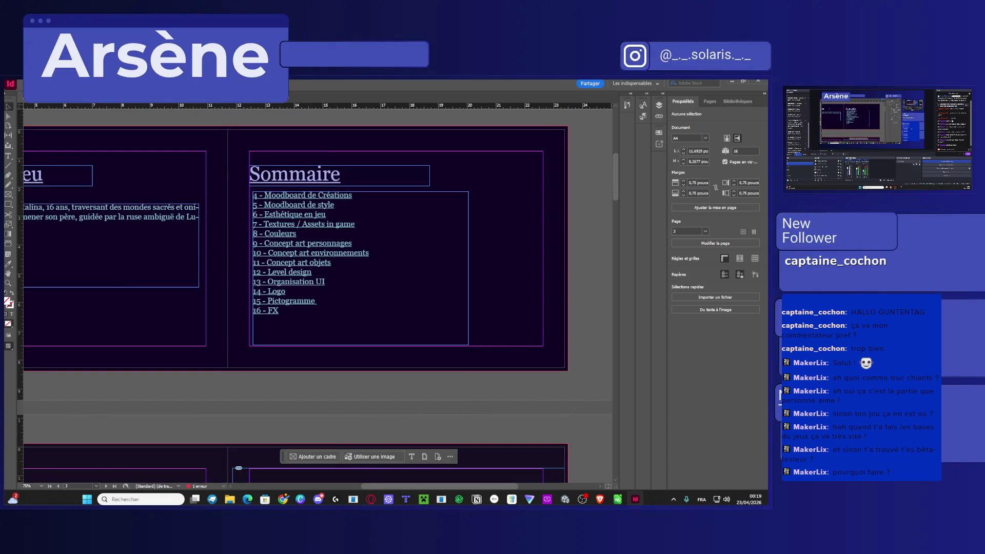
key("alt+Tab")
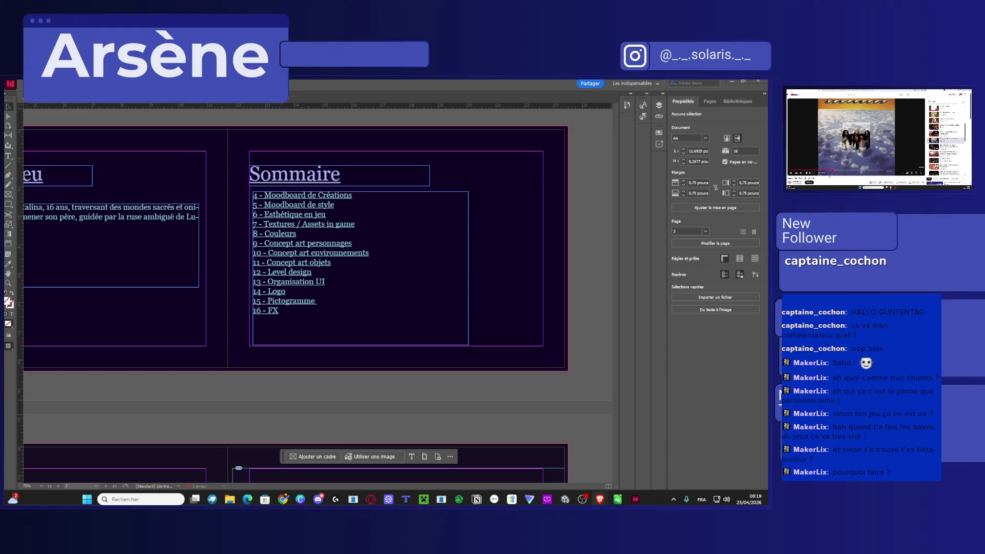
key("alt+Tab")
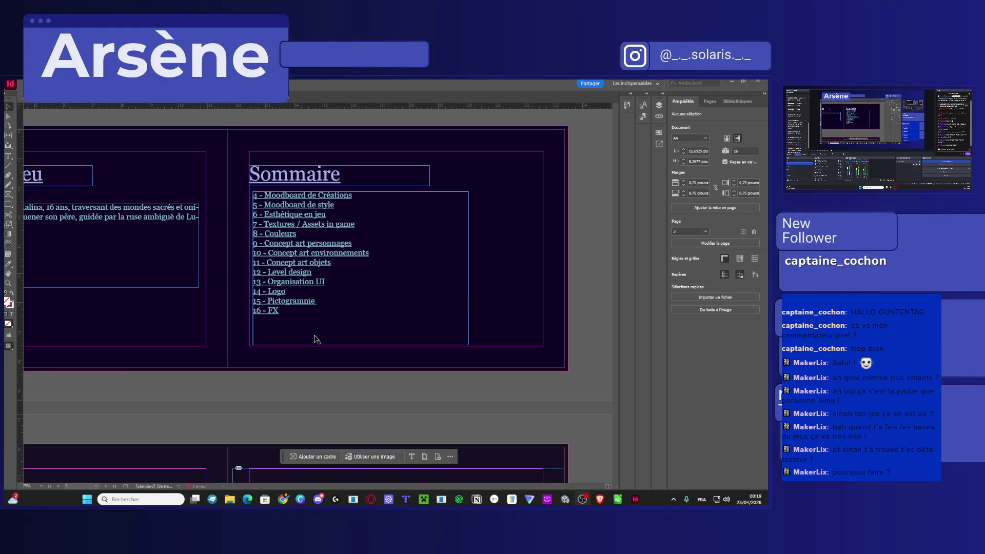
Pan and zoom until the whole Couleurs page with Intro and Level 1–4 palettes fits.
scroll(318, 333, "left", 5)
scroll(319, 321, "up", 2)
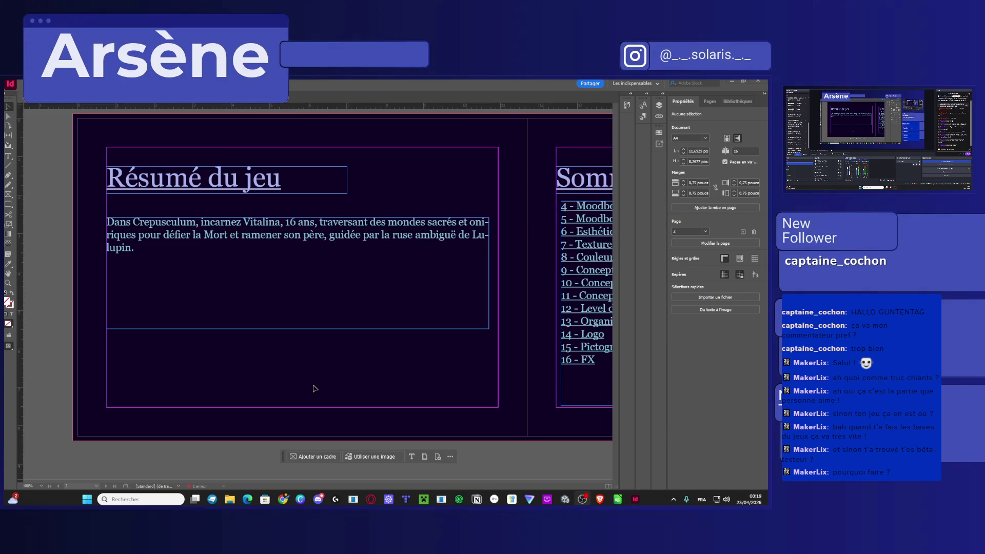
scroll(314, 387, "right", 5)
scroll(315, 387, "down", 5)
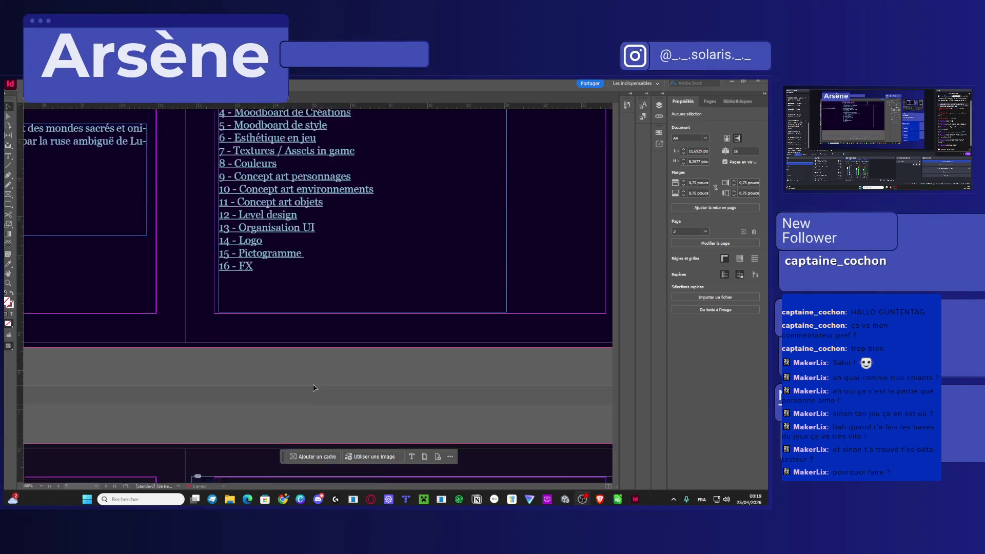
scroll(314, 387, "left", 6)
scroll(310, 382, "down", 3)
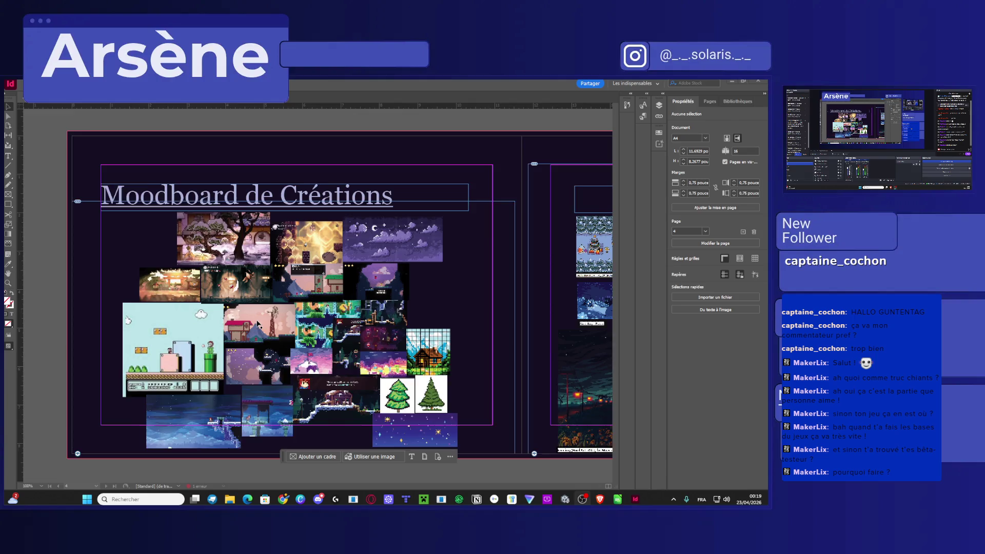
scroll(259, 329, "right", 8)
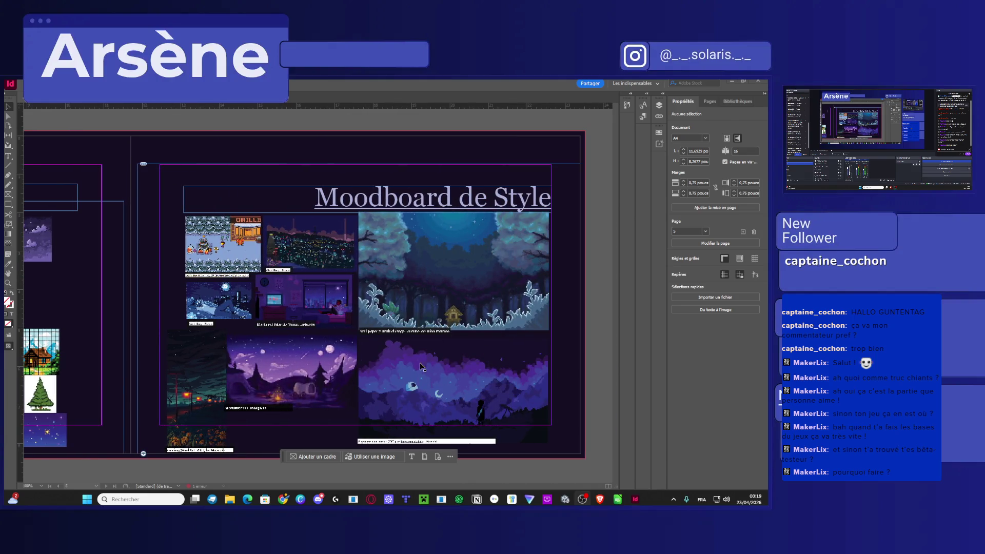
scroll(421, 365, "down", 15)
scroll(416, 367, "left", 5)
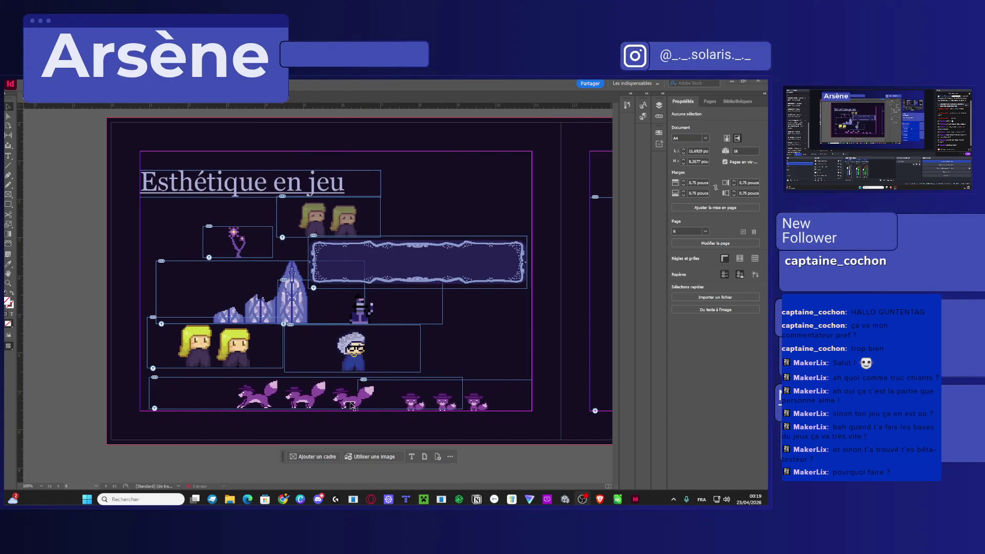
scroll(385, 337, "right", 8)
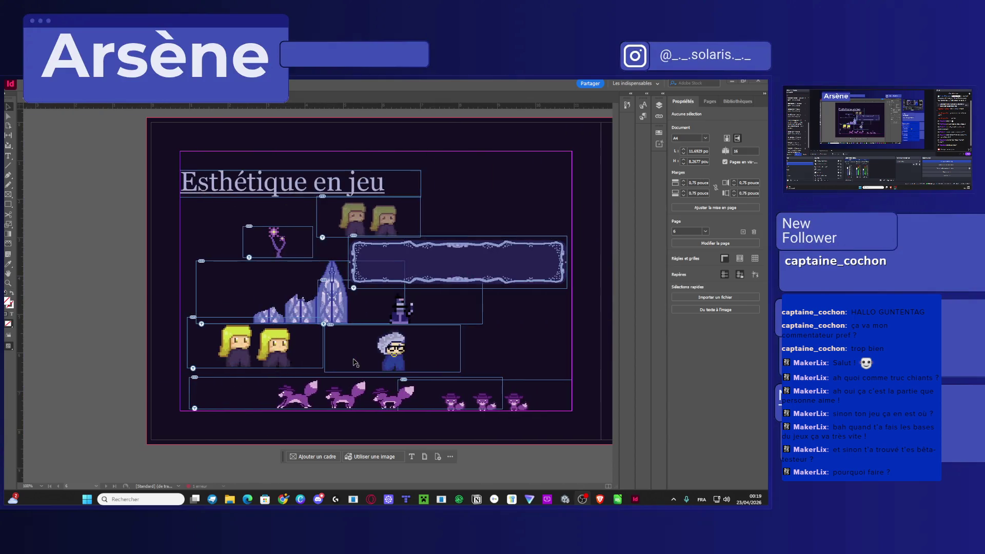
scroll(354, 362, "right", 4)
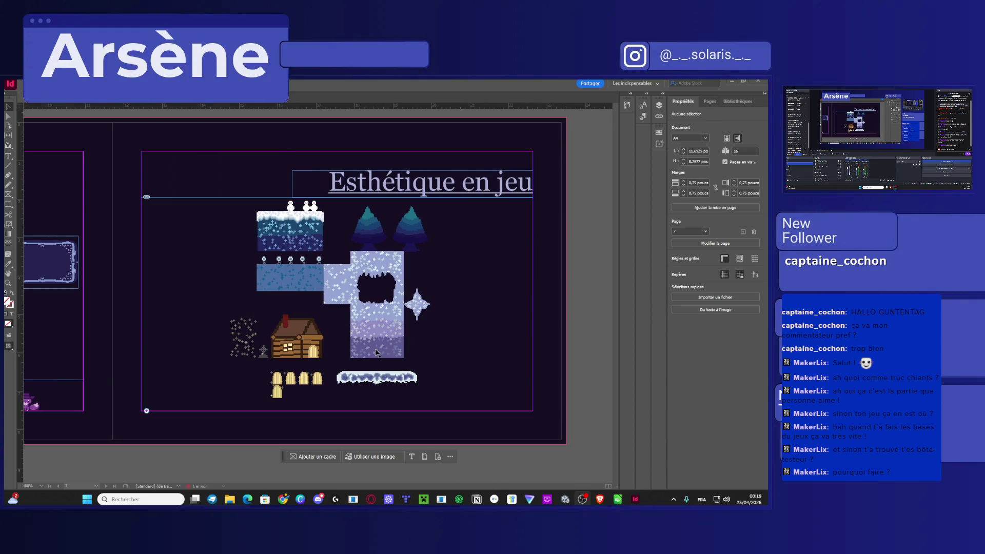
scroll(370, 362, "down", 10)
scroll(377, 354, "left", 9)
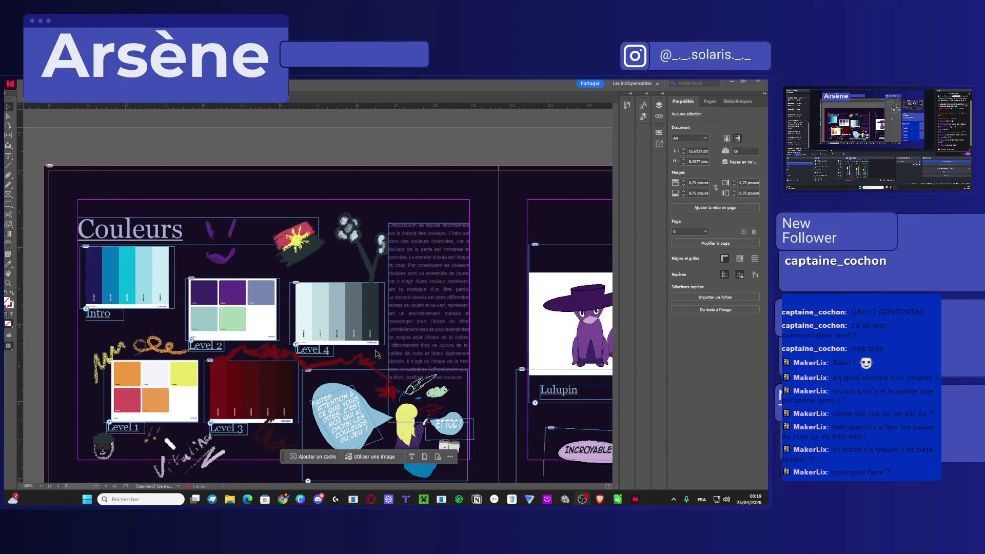
scroll(377, 354, "left", 3)
scroll(411, 359, "down", 2)
scroll(469, 369, "up", 3)
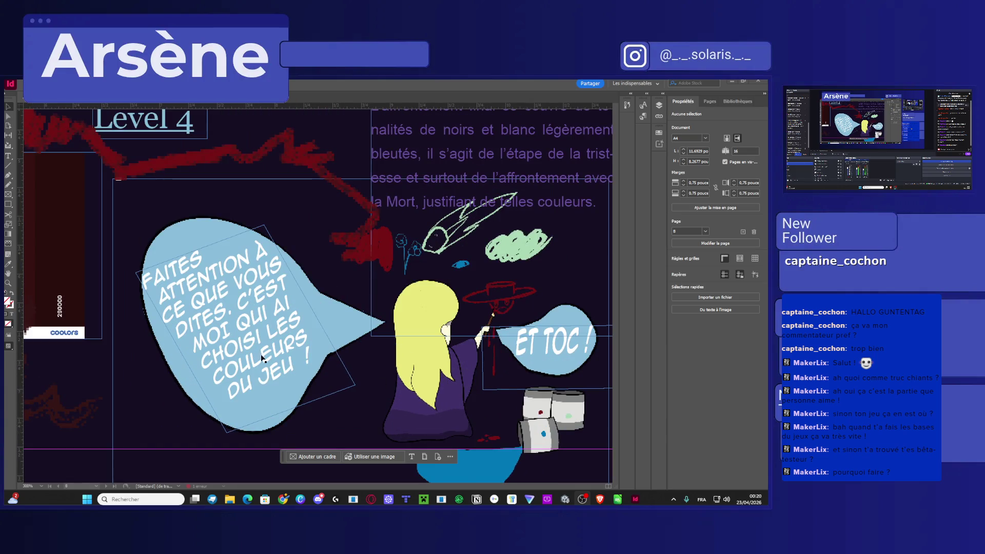
scroll(454, 389, "down", 1)
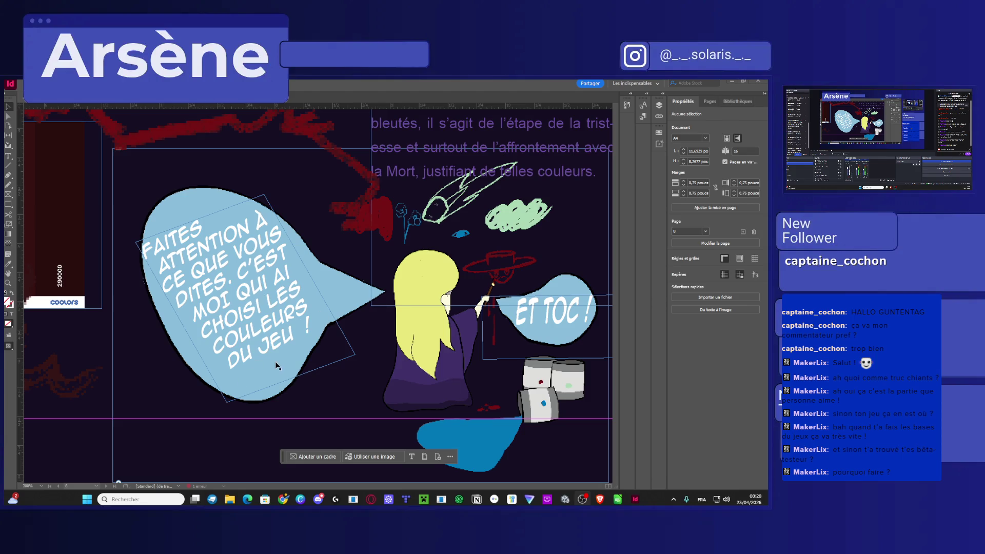
scroll(278, 366, "down", 4)
scroll(277, 366, "up", 1)
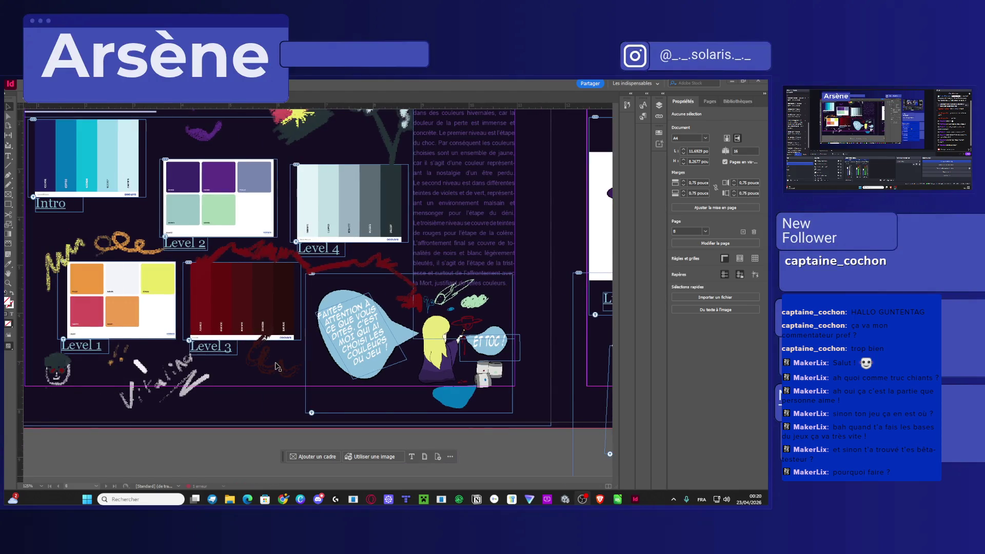
scroll(277, 366, "down", 2)
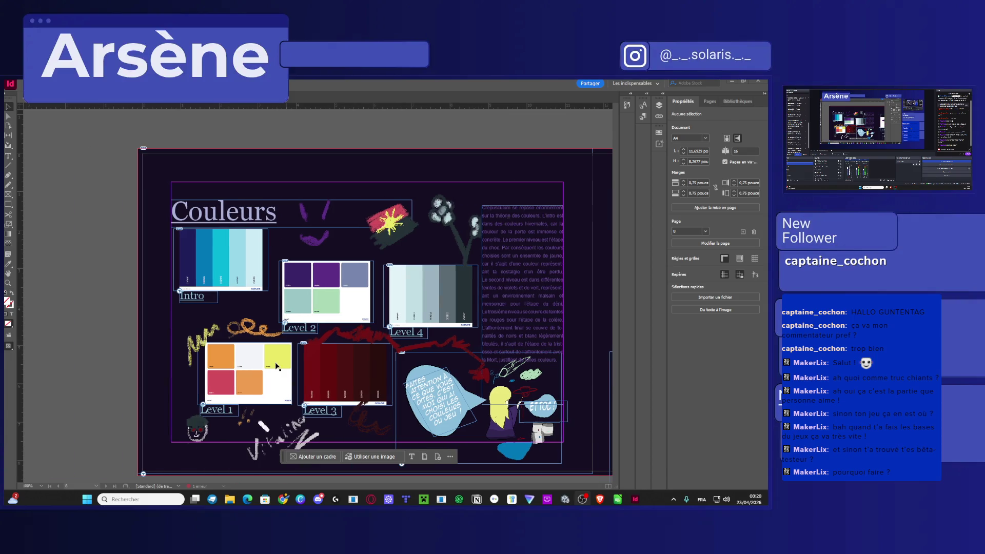
scroll(426, 379, "up", 1)
scroll(425, 379, "down", 1)
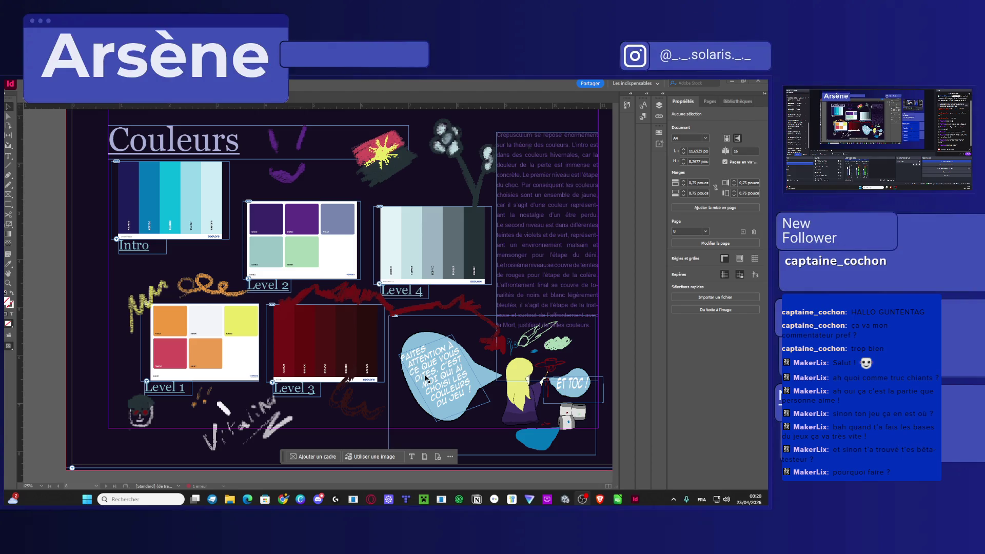
Set the page image frame to Affichage de qualité supérieure, then scroll to Concept Art Personnages.
left_click(237, 439)
right_click(237, 439)
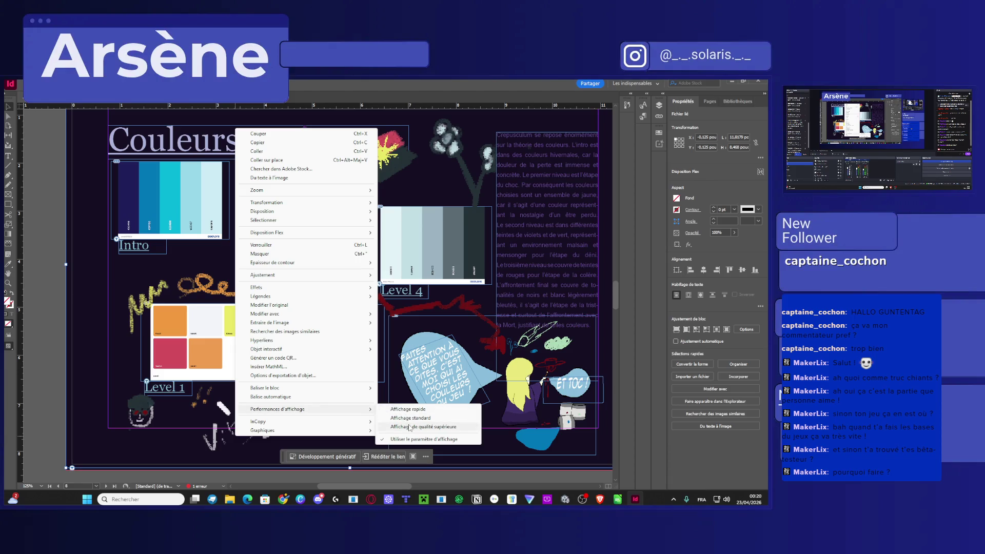
left_click(424, 427)
left_click(47, 380)
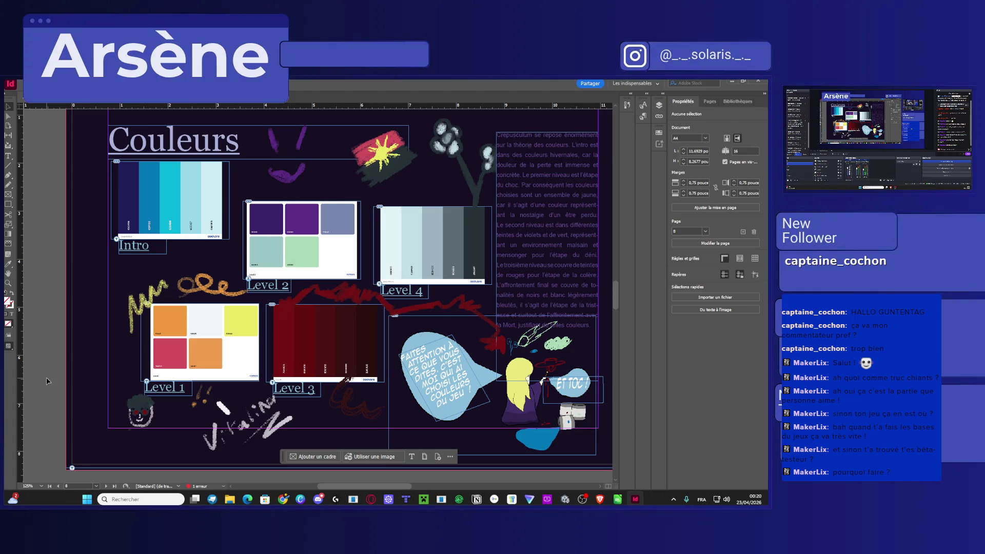
scroll(123, 379, "right", 2)
scroll(123, 378, "right", 20)
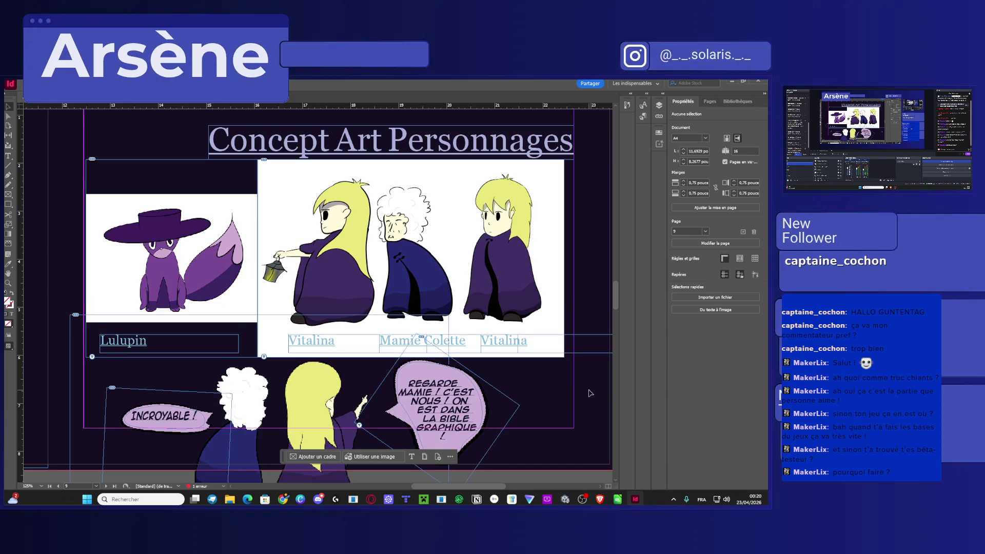
Scroll down and left to show the Concept Art Environnements page with Intro and Level 1, 3, 4 art.
scroll(590, 393, "down", 10)
scroll(590, 395, "left", 15)
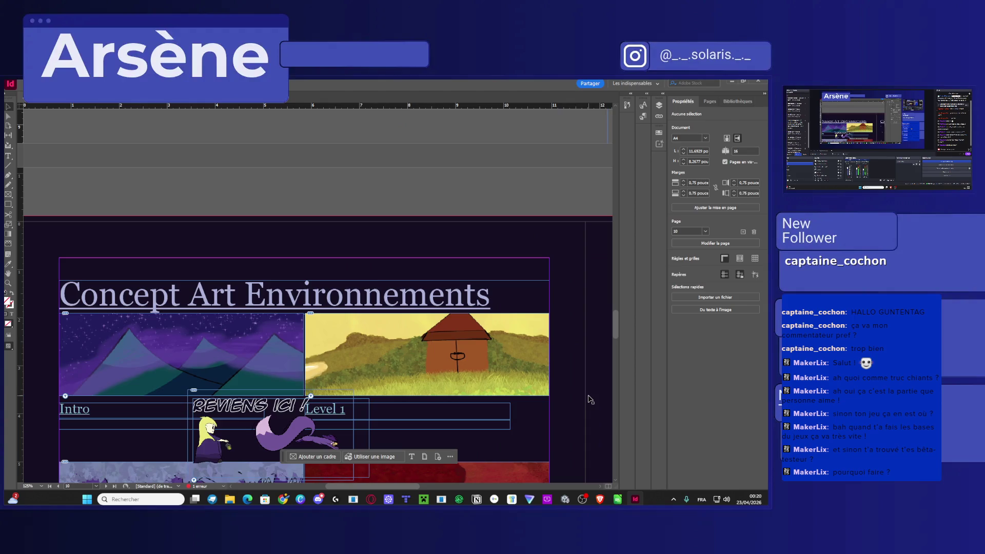
scroll(315, 292, "down", 5)
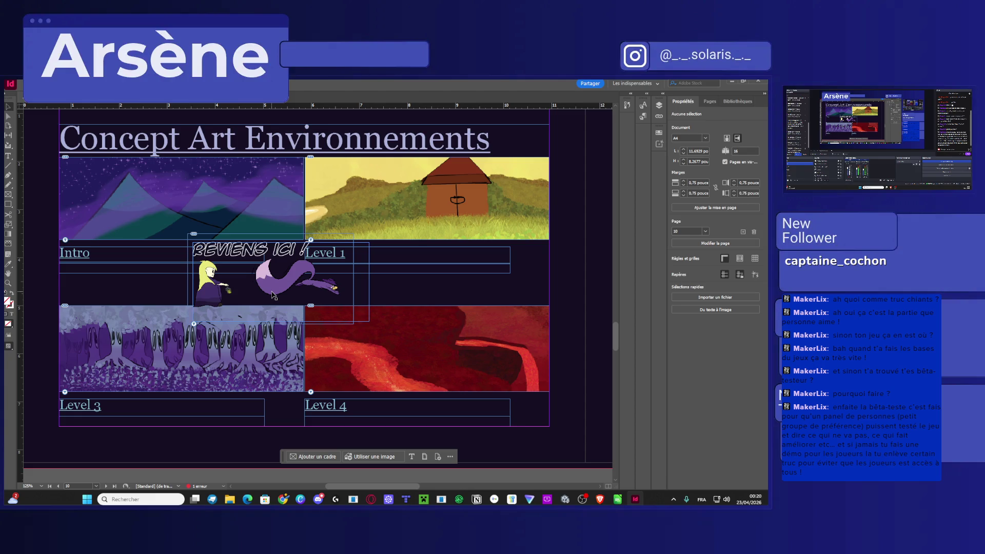
scroll(103, 321, "left", 2)
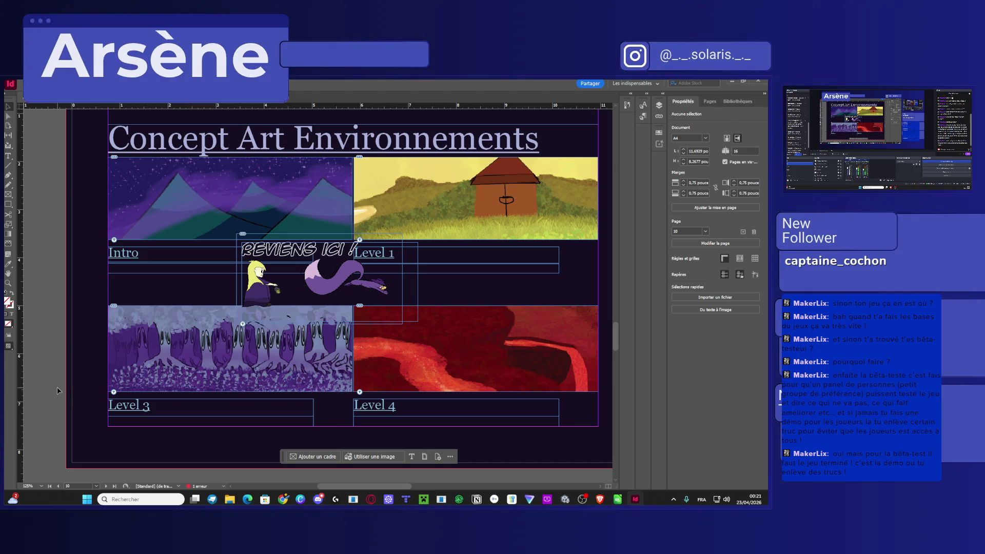
Scroll back past Couleurs and the concept art pages, then down past menus and Logo to Pictogramme.
scroll(57, 387, "up", 5)
scroll(57, 387, "up", 4)
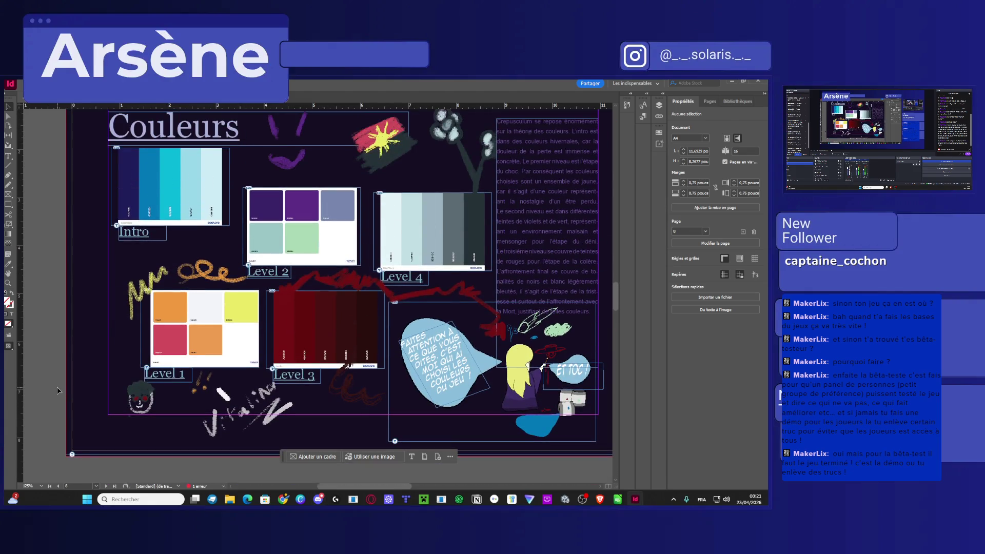
scroll(62, 389, "right", 10)
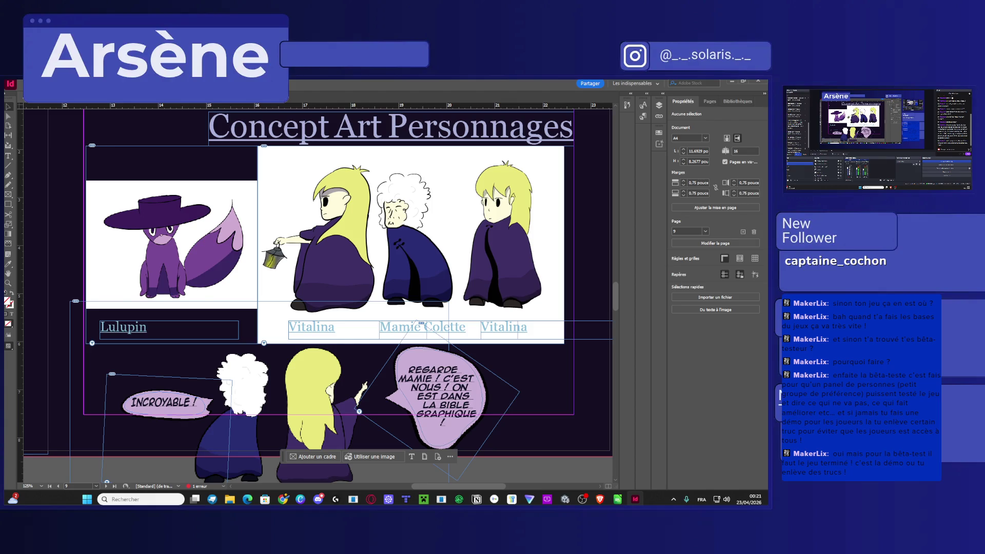
scroll(459, 362, "down", 8)
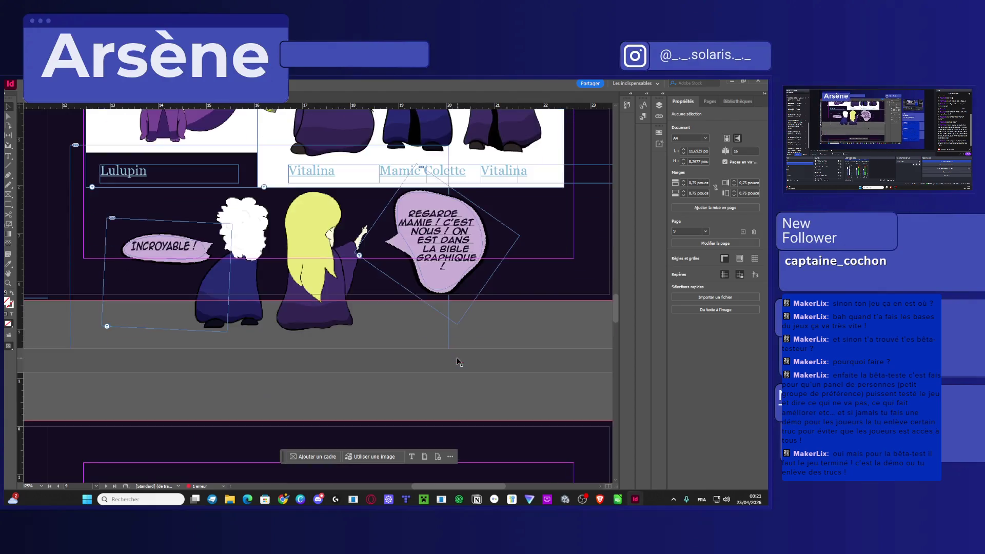
scroll(458, 362, "down", 8)
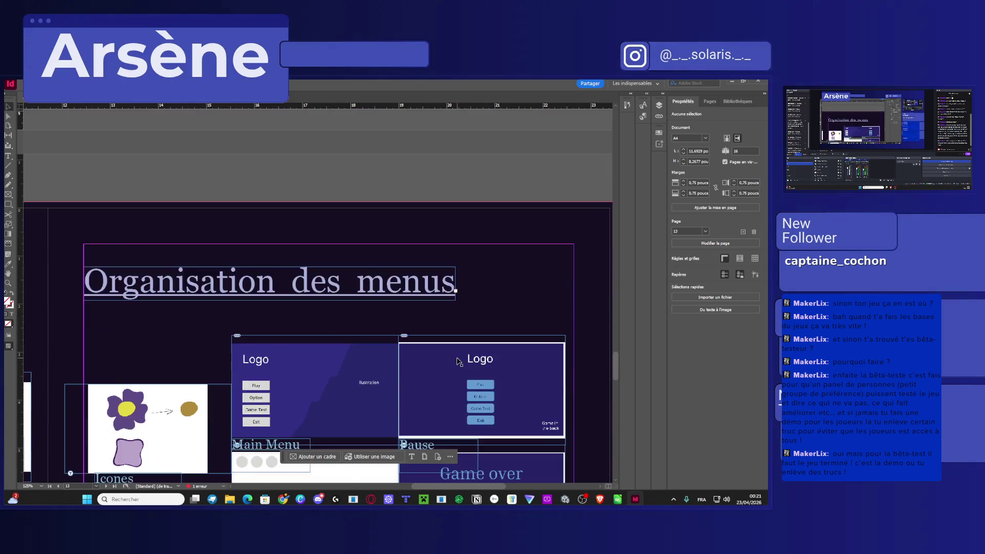
scroll(458, 362, "down", 8)
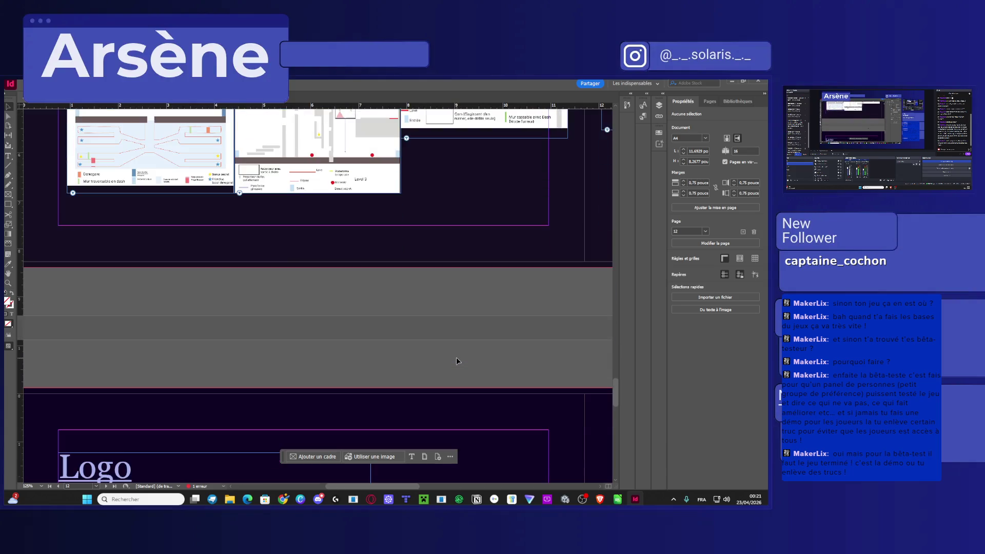
scroll(458, 361, "down", 3)
scroll(457, 361, "right", 8)
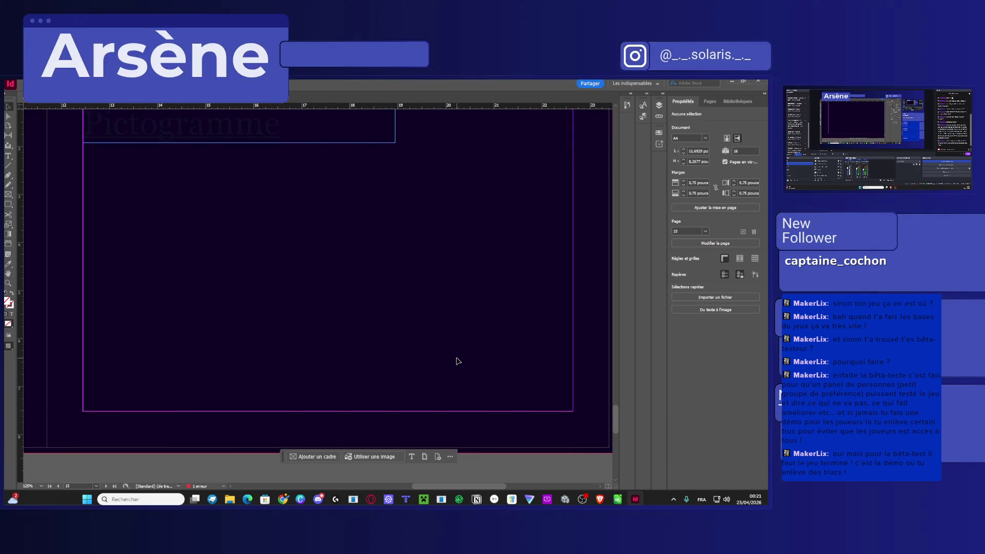
Select the Pictogramme title word and fill it with the light lavender title swatch.
left_click(219, 226)
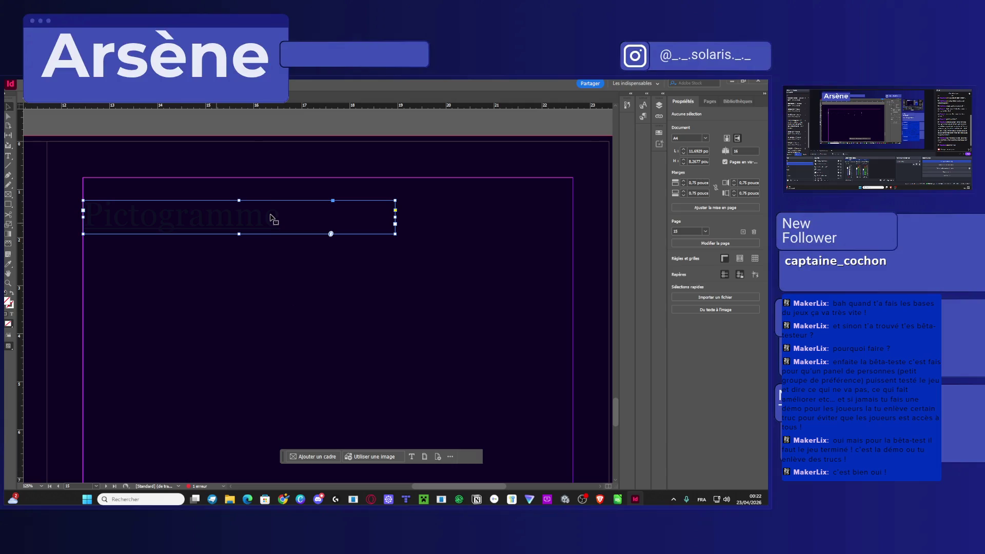
scroll(271, 217, "down", 1)
double_click(260, 189)
double_click(260, 189)
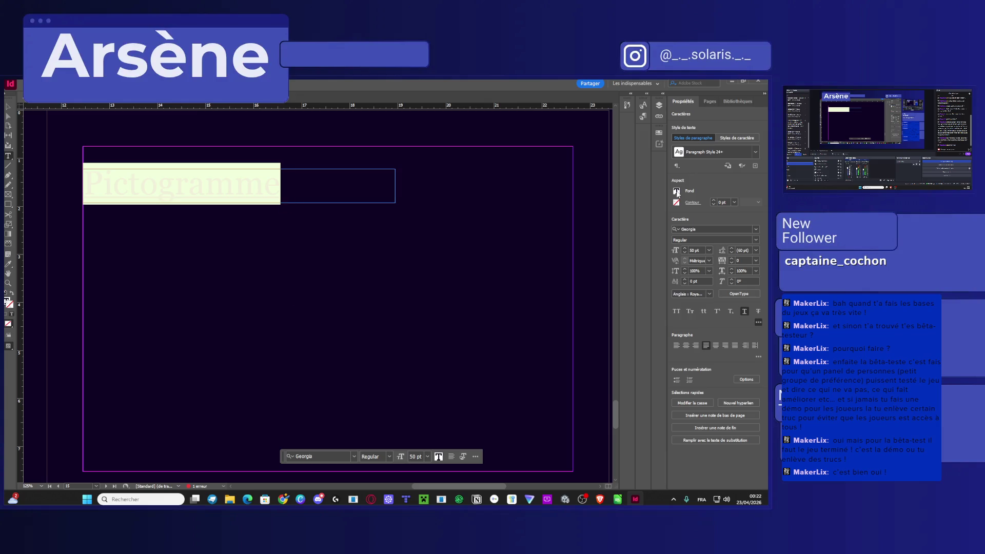
left_click(677, 191)
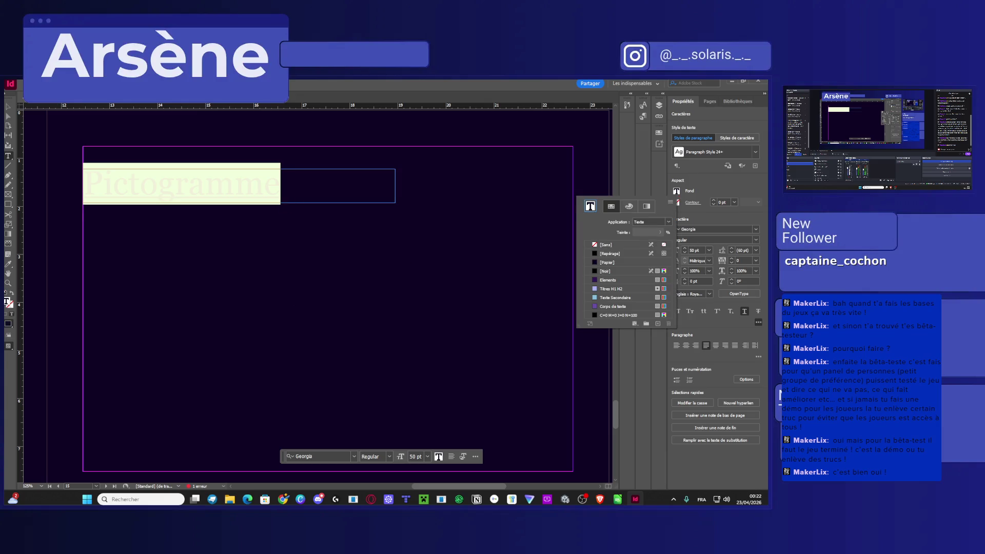
key("Escape")
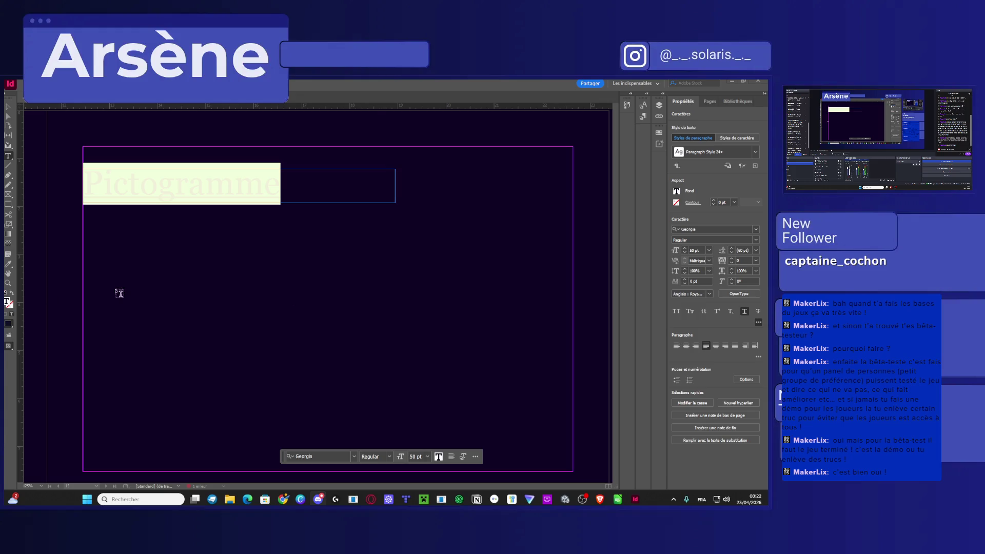
left_click(677, 192)
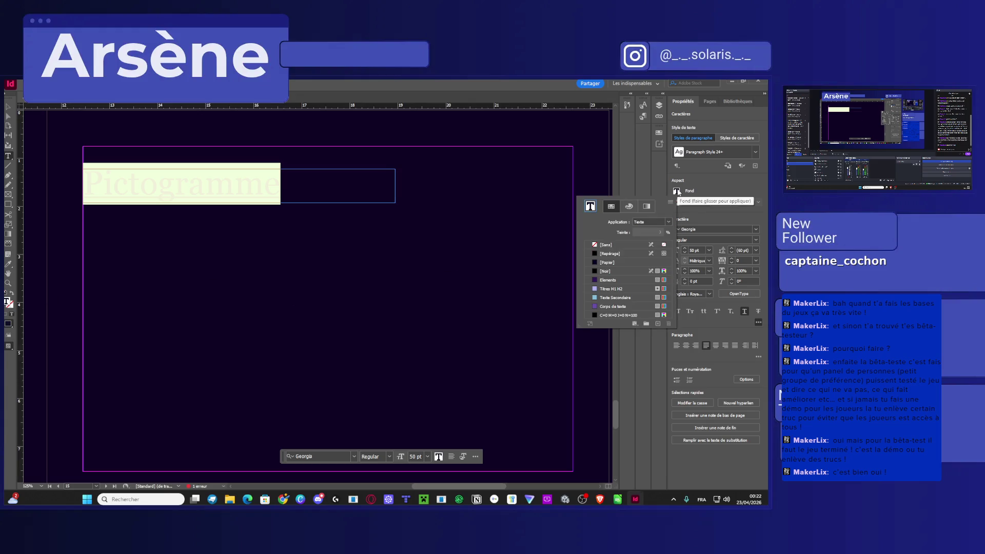
left_click(603, 289)
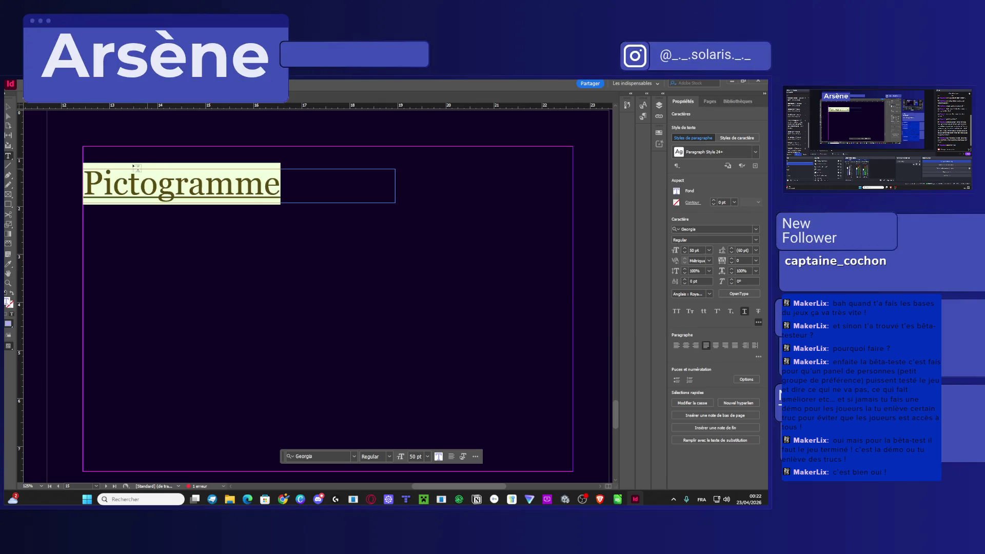
left_click(9, 108)
left_click(260, 257)
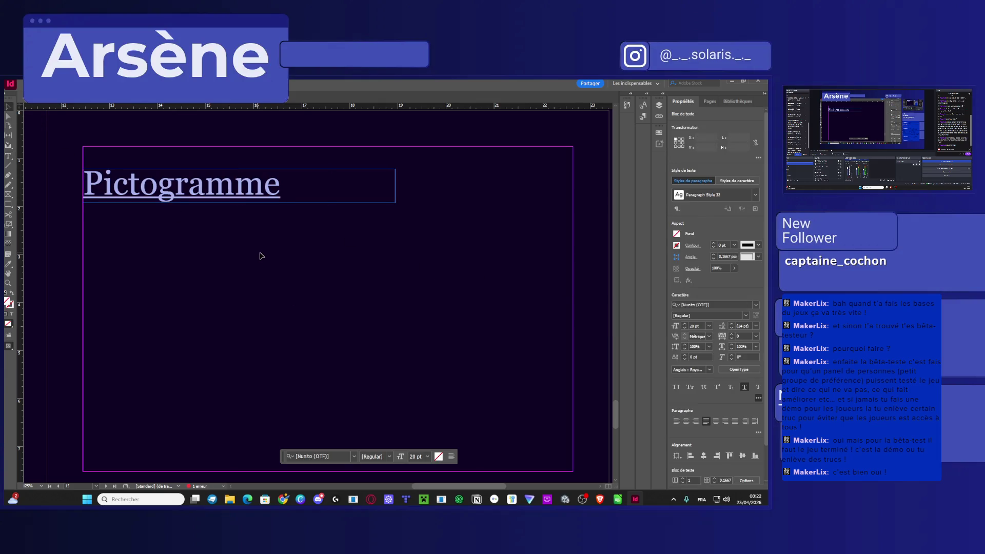
Scroll down to the MERCI page and back up, then close the bible document with Ctrl+W.
scroll(267, 259, "down", 3)
scroll(267, 258, "down", 6)
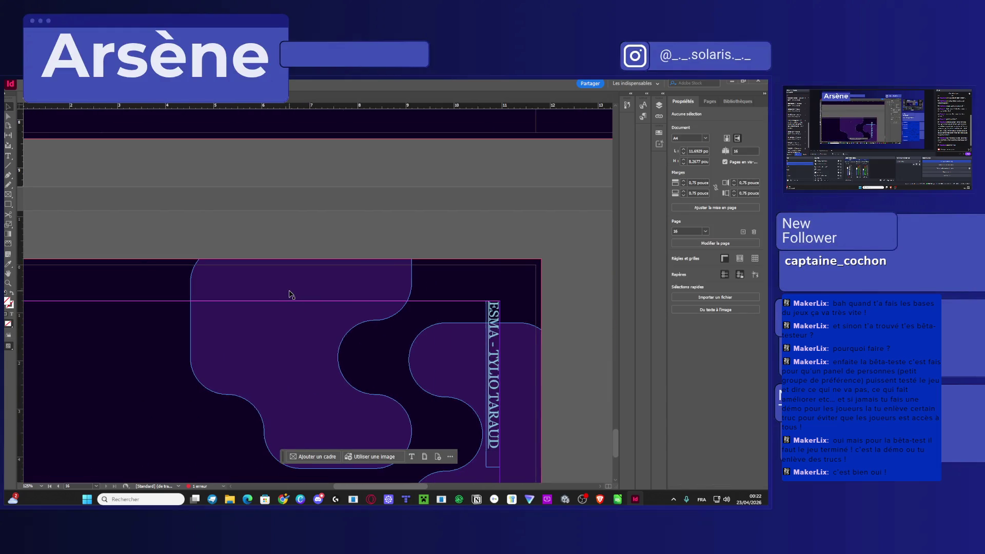
scroll(289, 293, "down", 4)
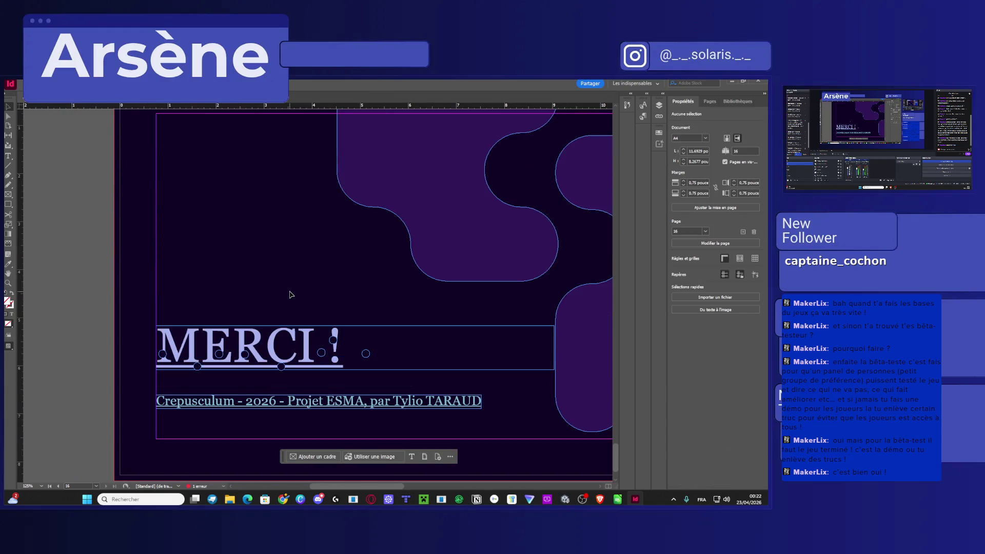
scroll(331, 362, "up", 4)
scroll(332, 362, "up", 10)
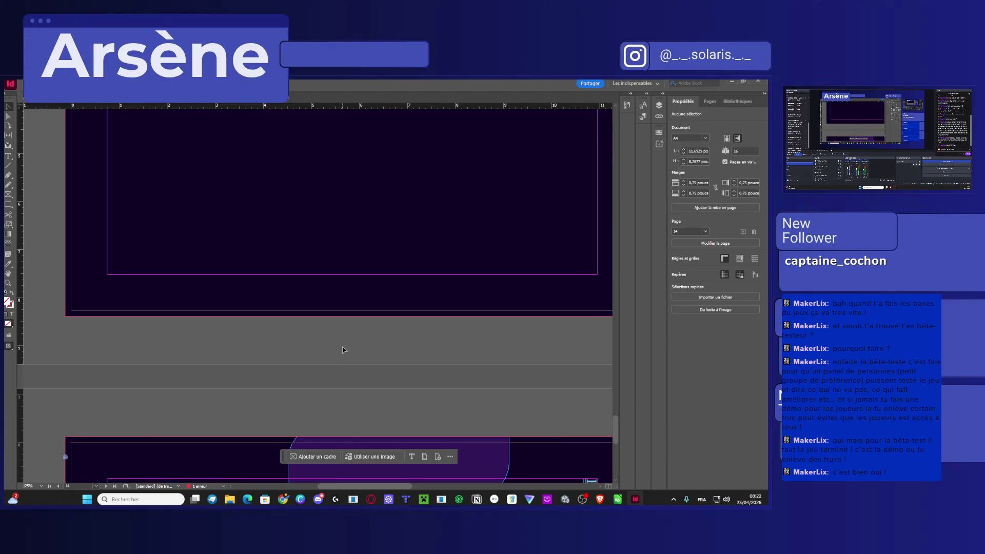
scroll(344, 350, "up", 10)
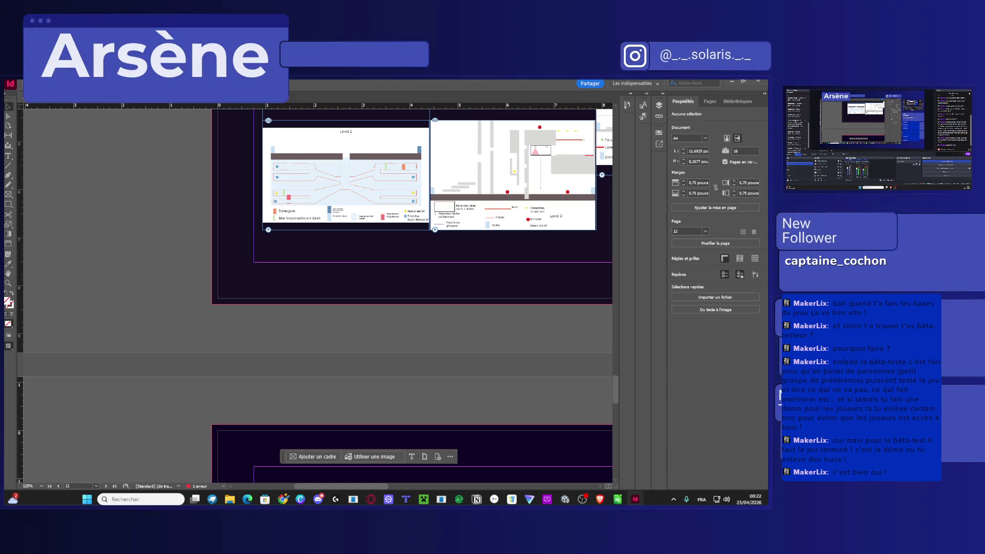
key("ctrl+w")
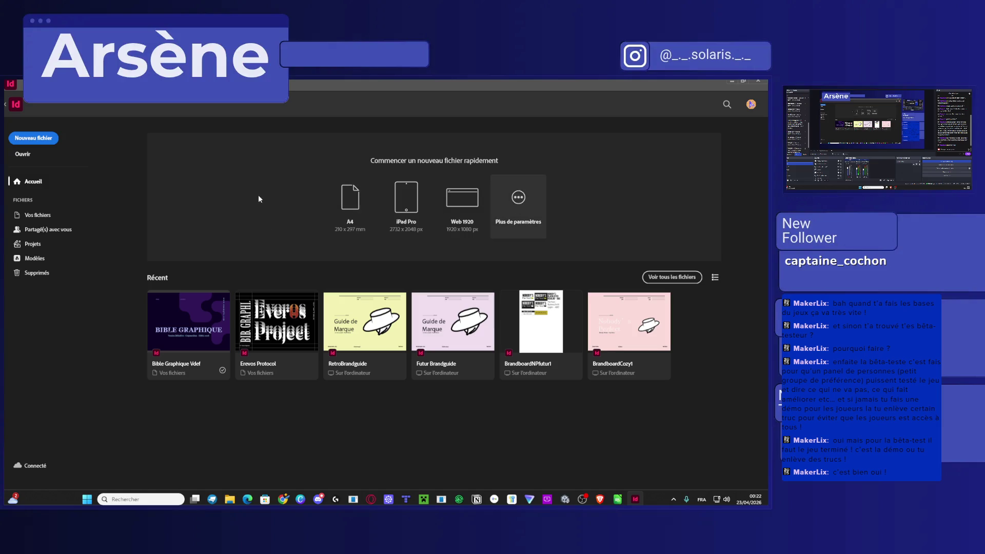
Open the Nouveau document print templates and preview the Mise En Page De Brochure Soft Pop template.
left_click(37, 138)
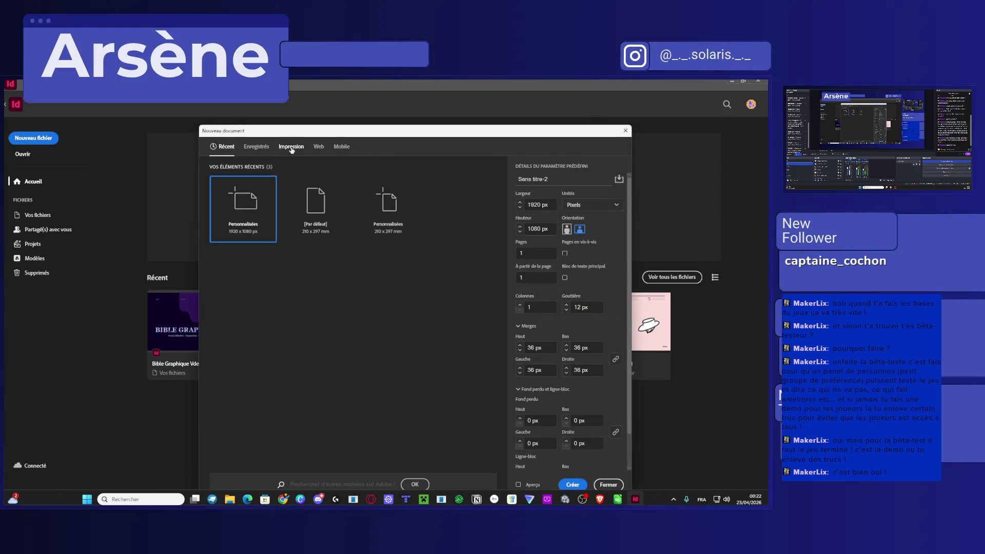
left_click(291, 148)
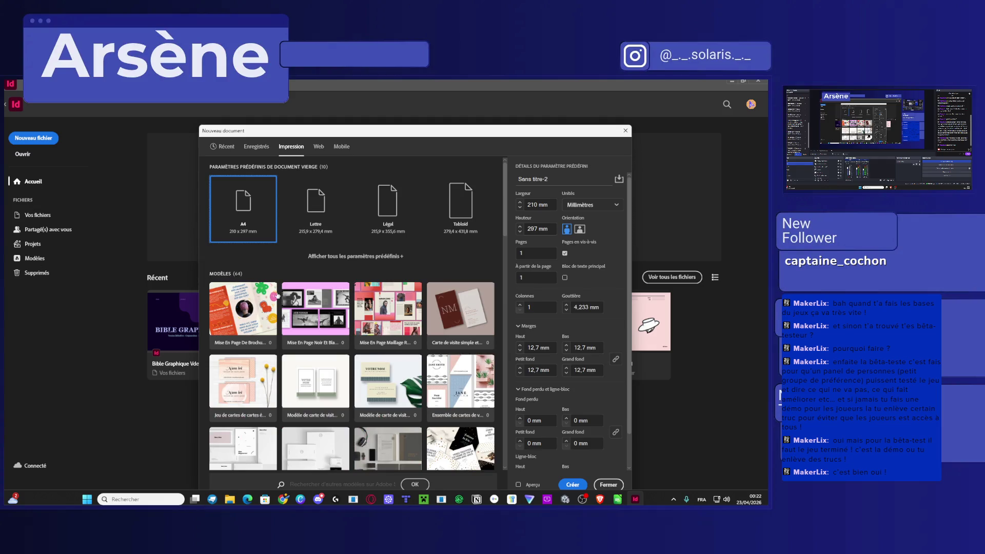
scroll(278, 296, "down", 1)
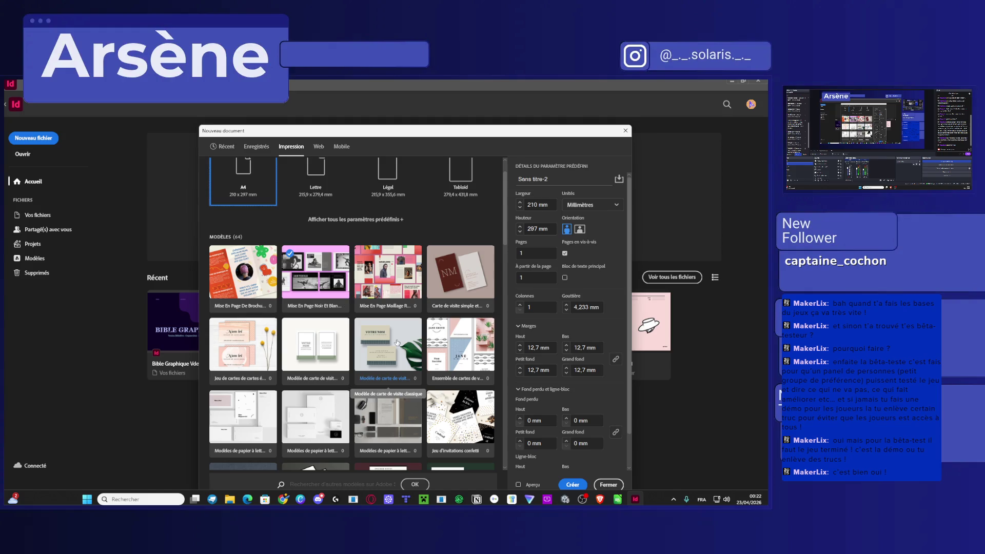
left_click(225, 269)
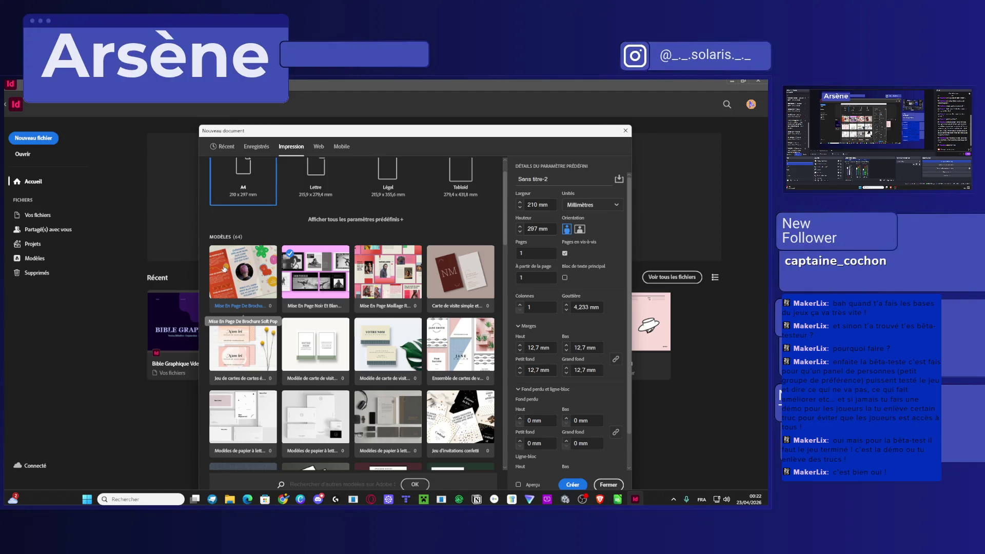
scroll(502, 315, "down", 2)
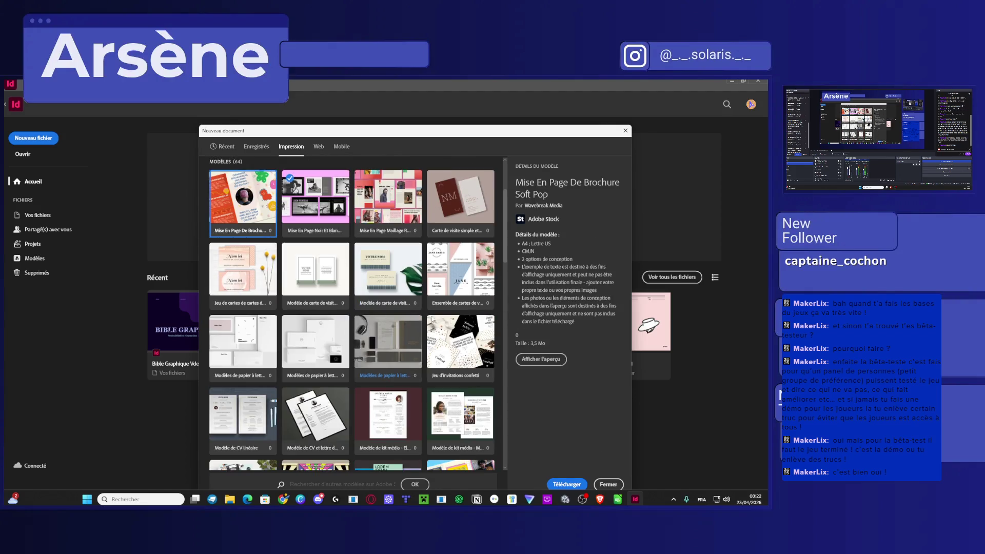
left_click(553, 361)
scroll(567, 362, "down", 2)
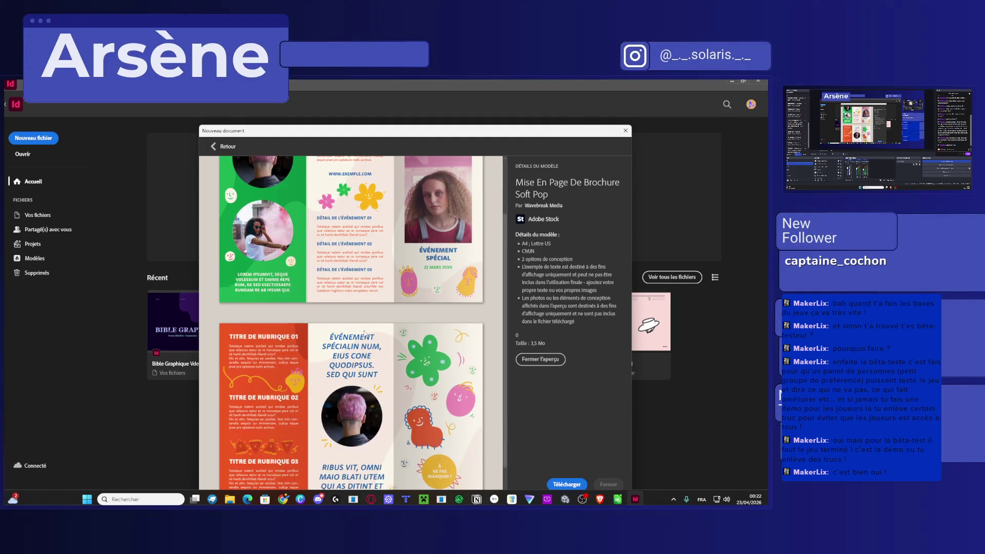
left_click(549, 359)
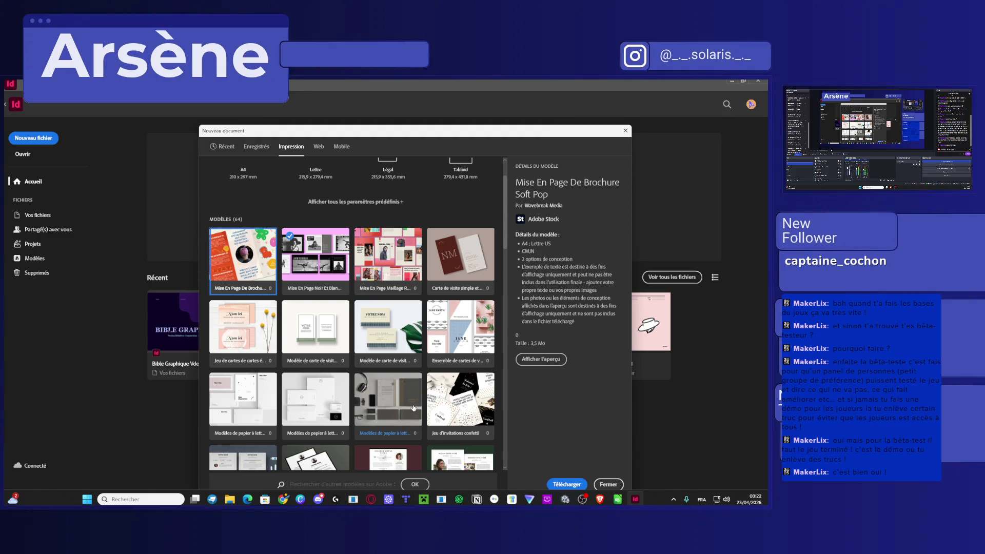
Preview the minimalist and modern letterhead templates full size, then scroll down the template list.
left_click(388, 400)
left_click(314, 399)
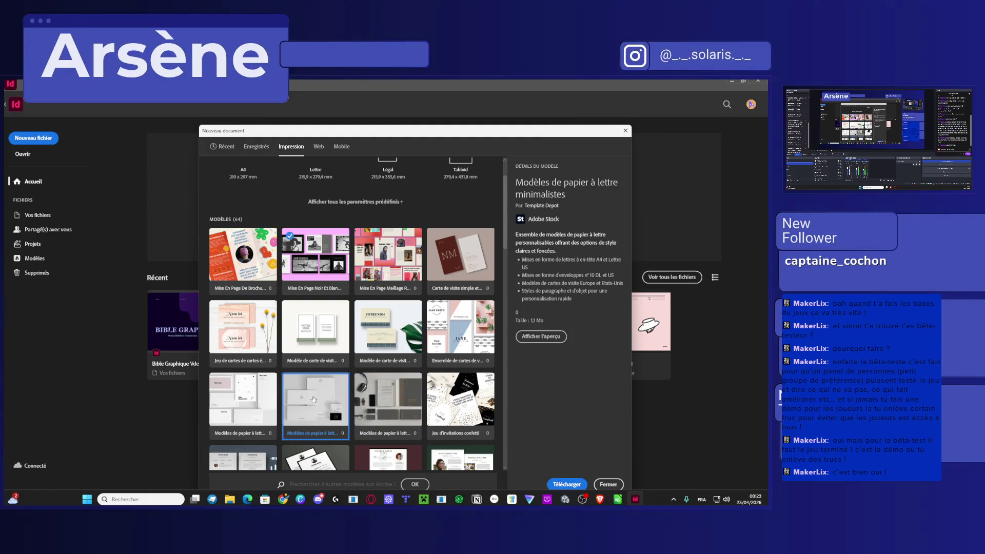
left_click(541, 336)
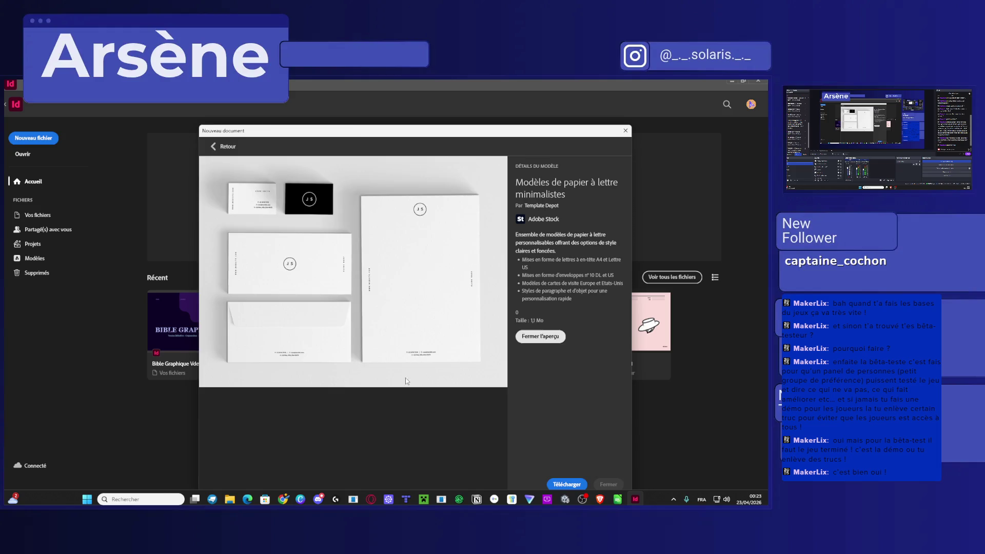
left_click(544, 338)
left_click(244, 308)
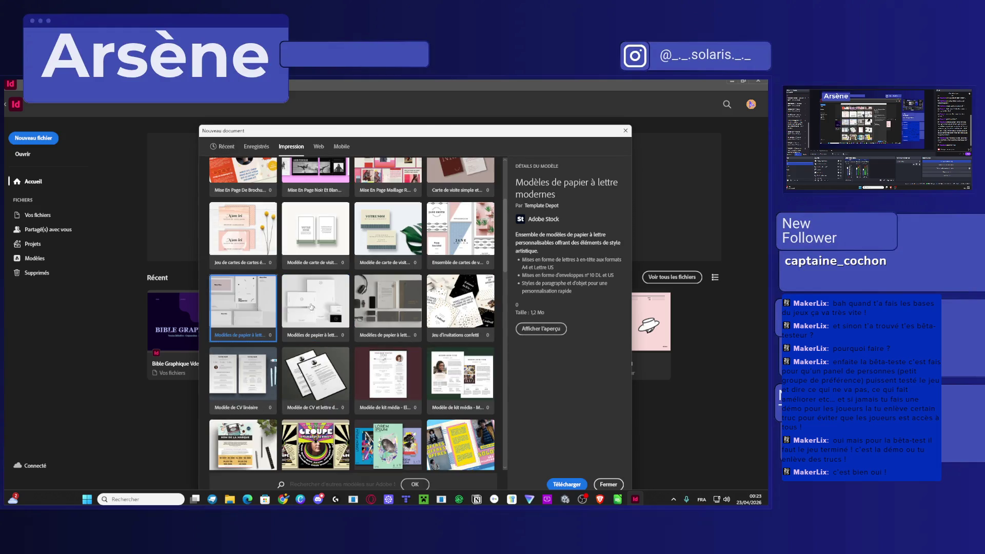
left_click(539, 330)
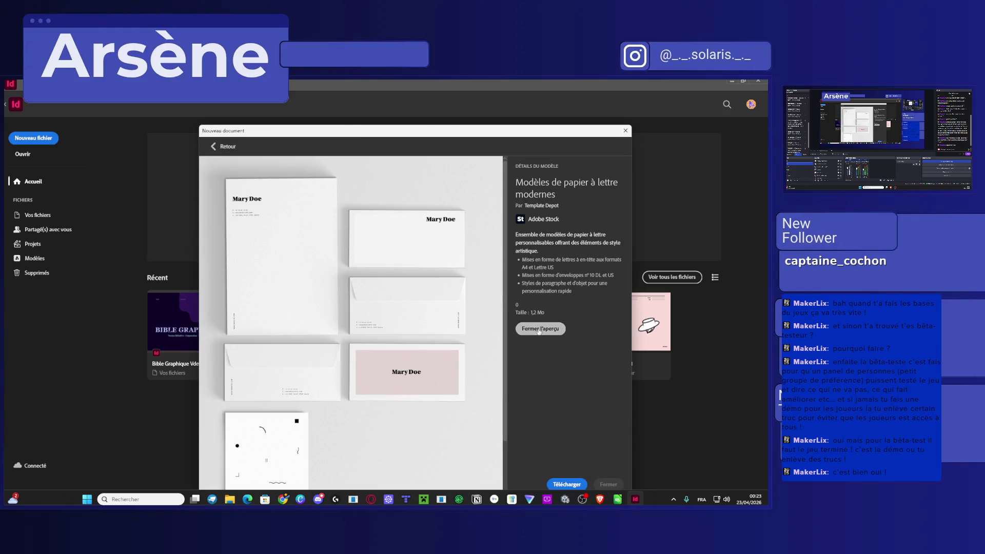
left_click(539, 330)
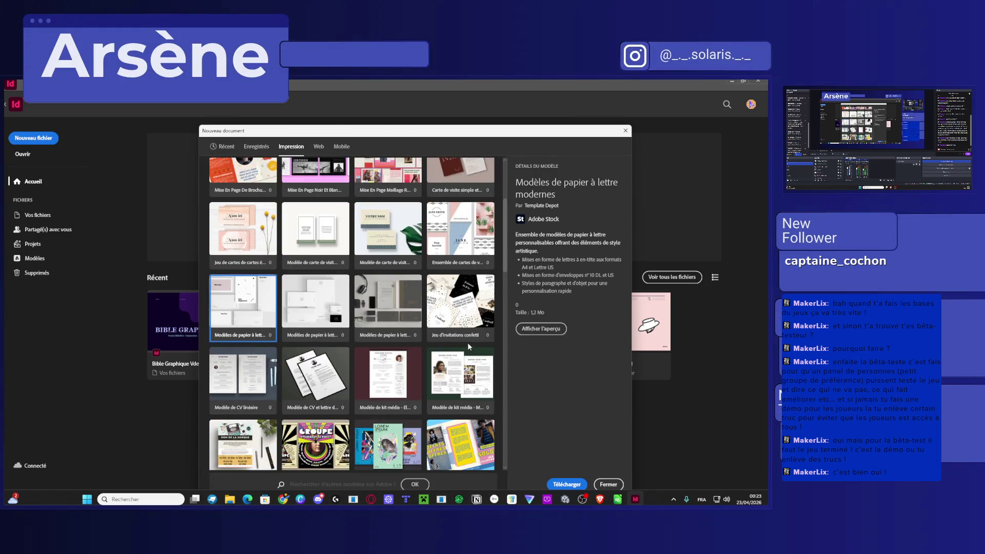
scroll(462, 343, "down", 2)
scroll(468, 346, "down", 4)
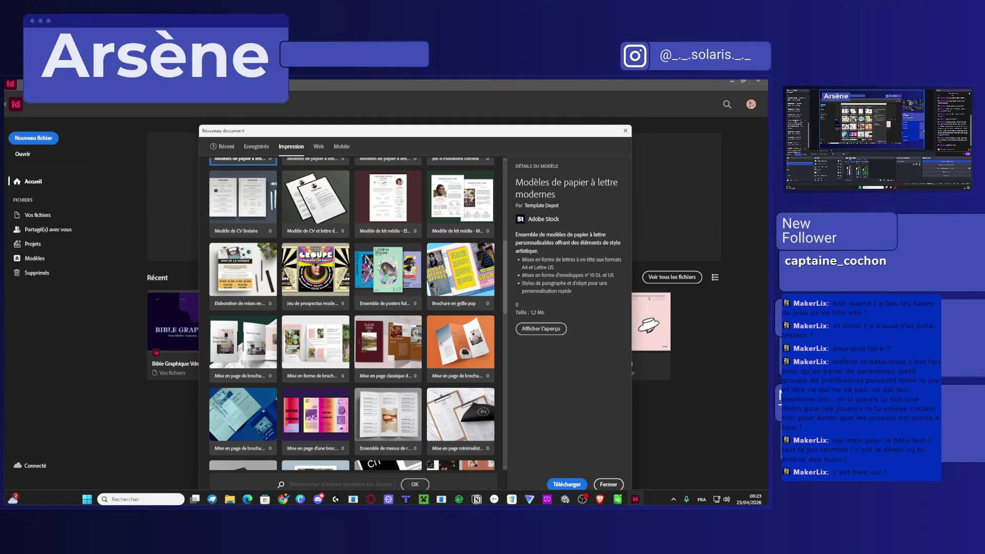
Scroll the Impression template grid and preview the novel or poetry collection template's pages.
scroll(350, 261, "down", 3)
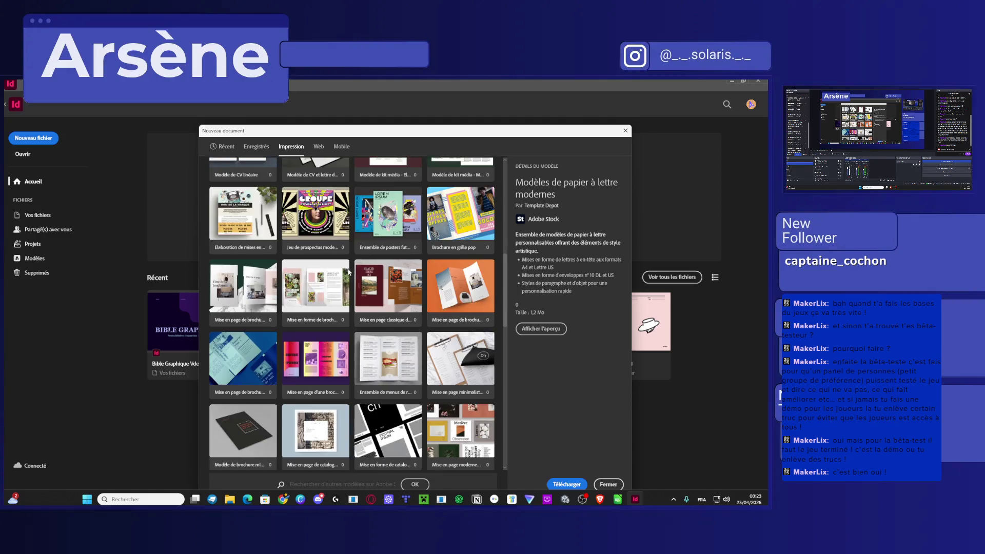
scroll(350, 261, "down", 3)
scroll(387, 317, "down", 2)
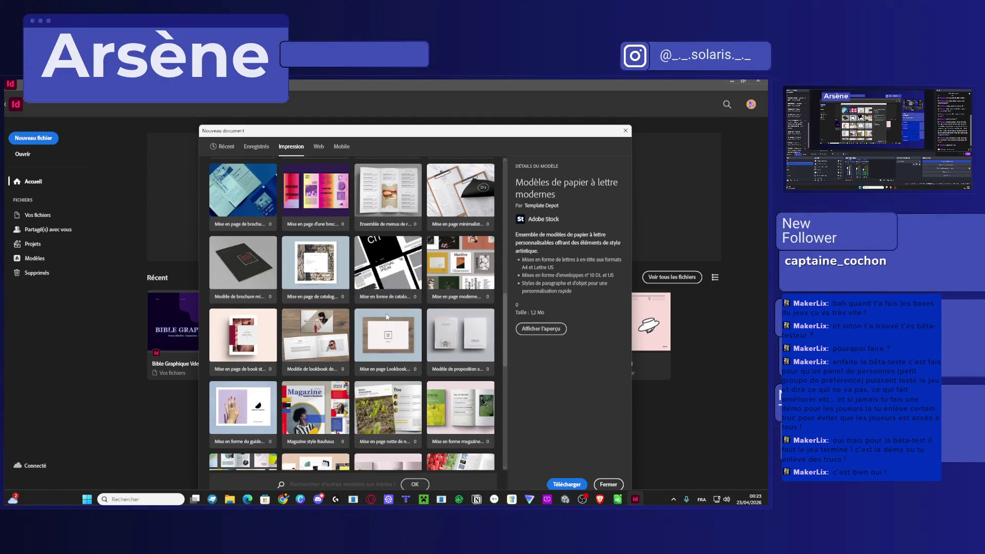
scroll(386, 317, "down", 5)
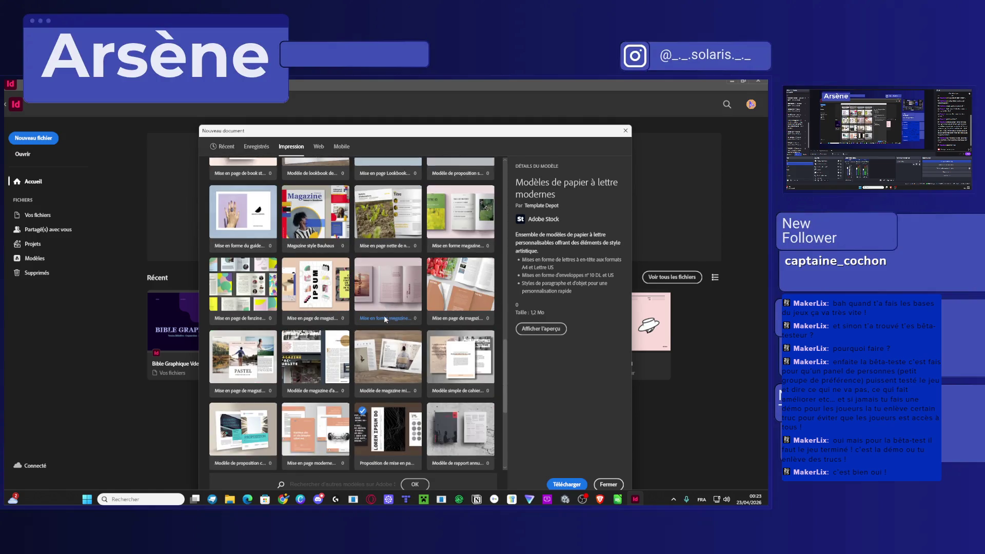
scroll(383, 318, "down", 2)
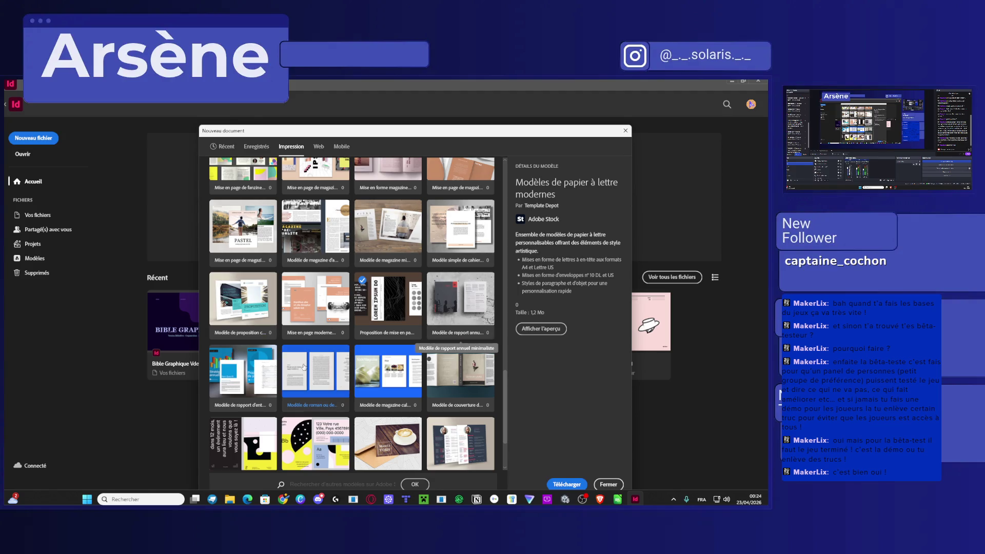
left_click(304, 367)
left_click(540, 312)
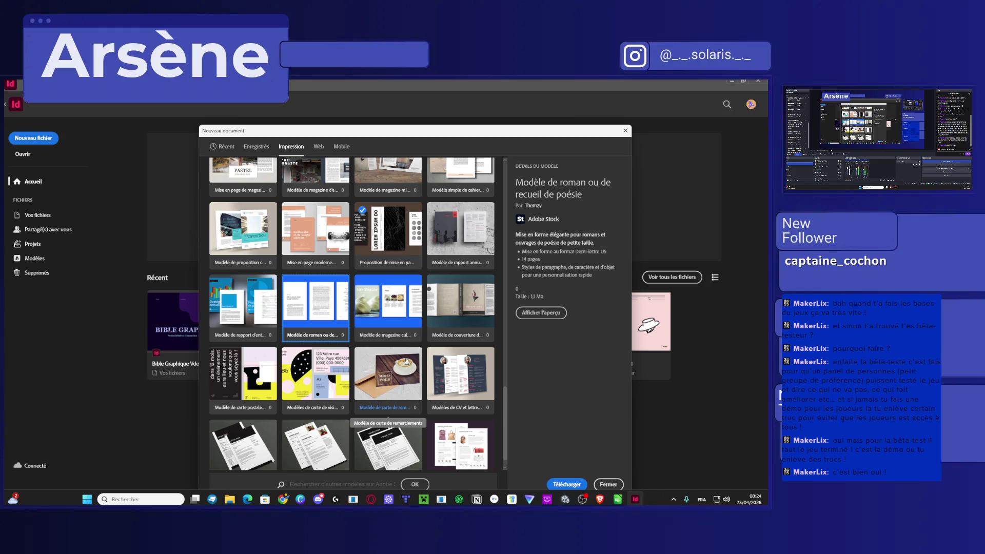
Preview the pink Mise En Page Maillage Rose De Magazine template full size, then close it.
scroll(406, 363, "down", 1)
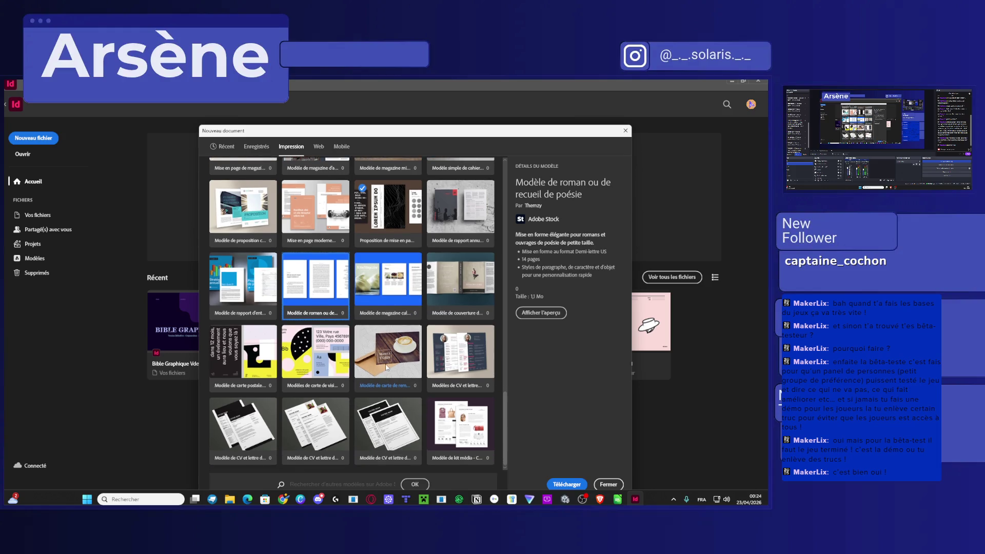
scroll(389, 378, "up", 4)
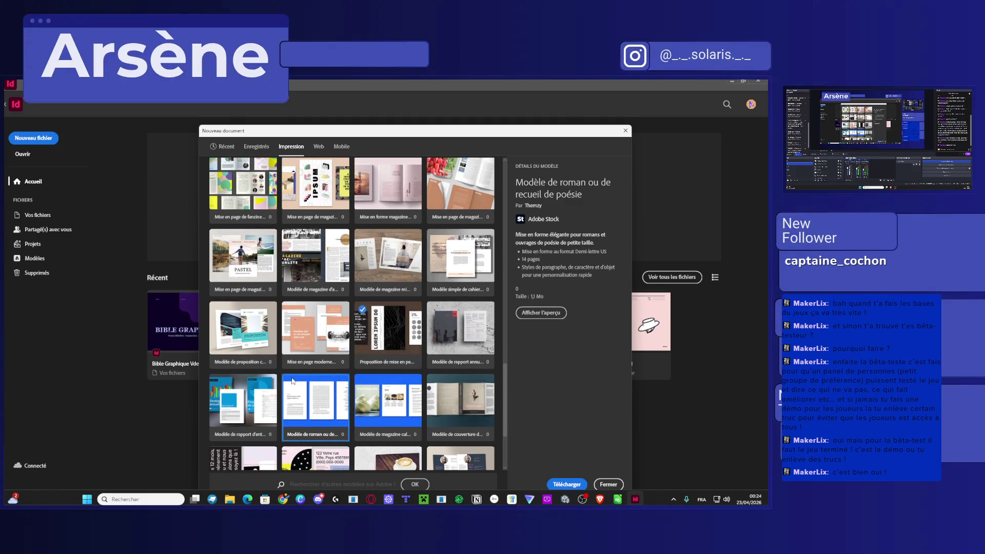
scroll(291, 382, "up", 6)
scroll(291, 386, "up", 10)
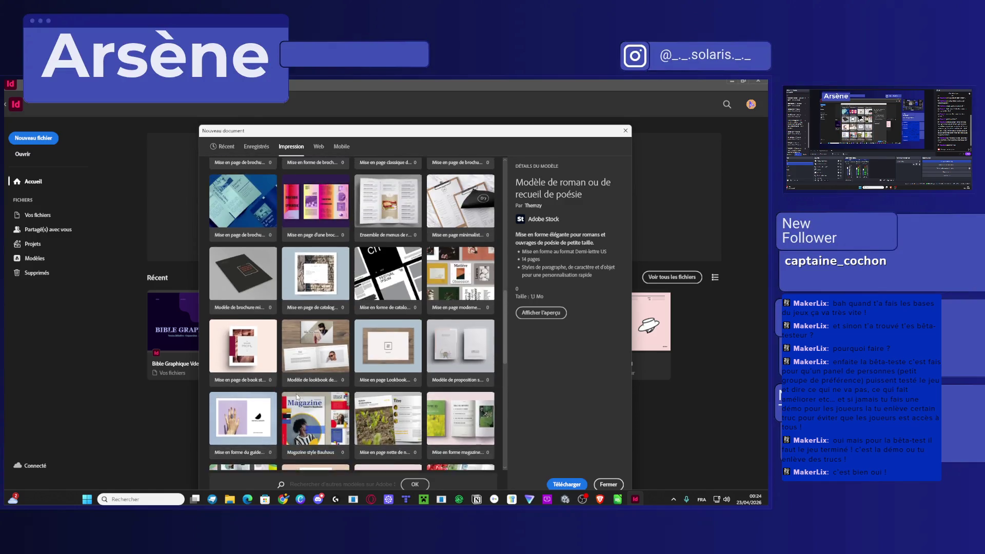
scroll(305, 402, "up", 10)
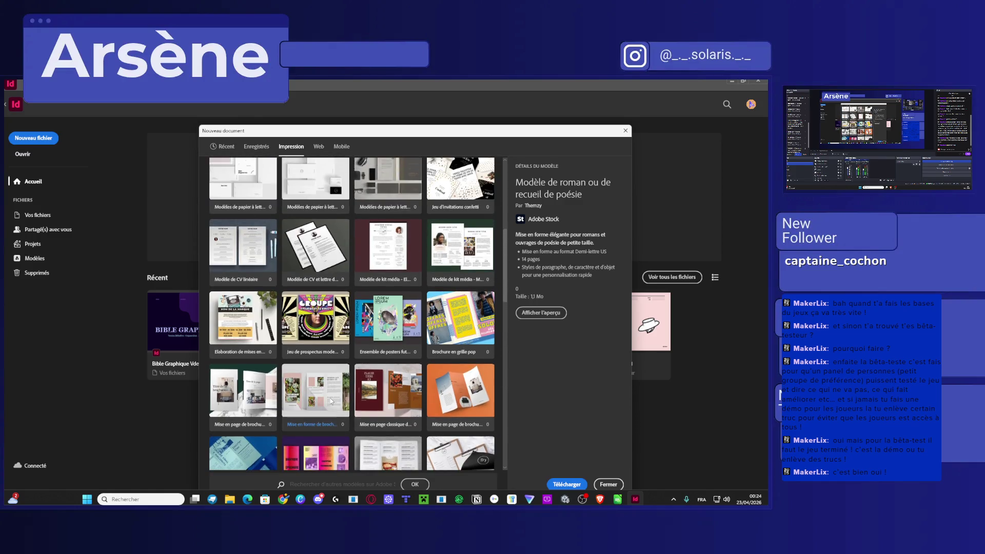
scroll(329, 400, "up", 5)
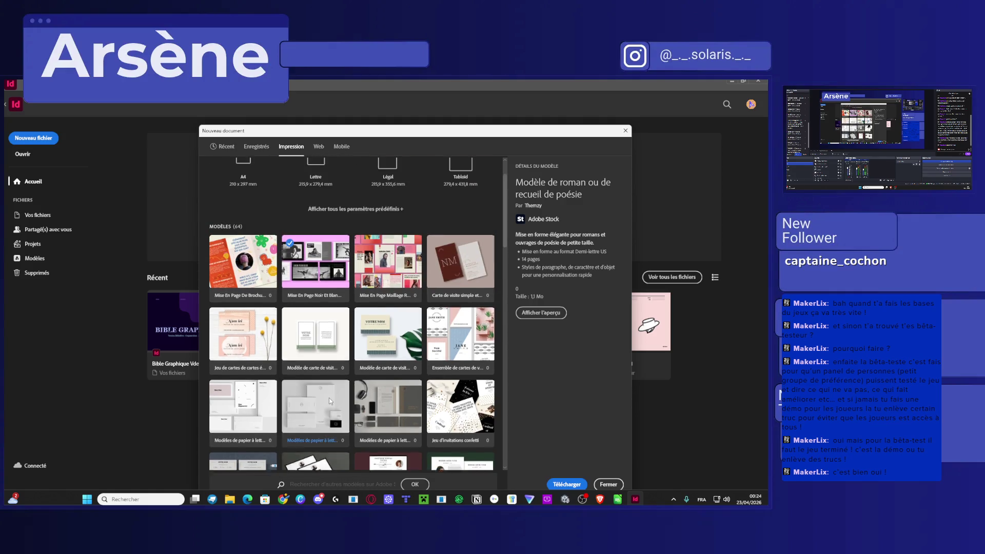
left_click(452, 280)
left_click(388, 272)
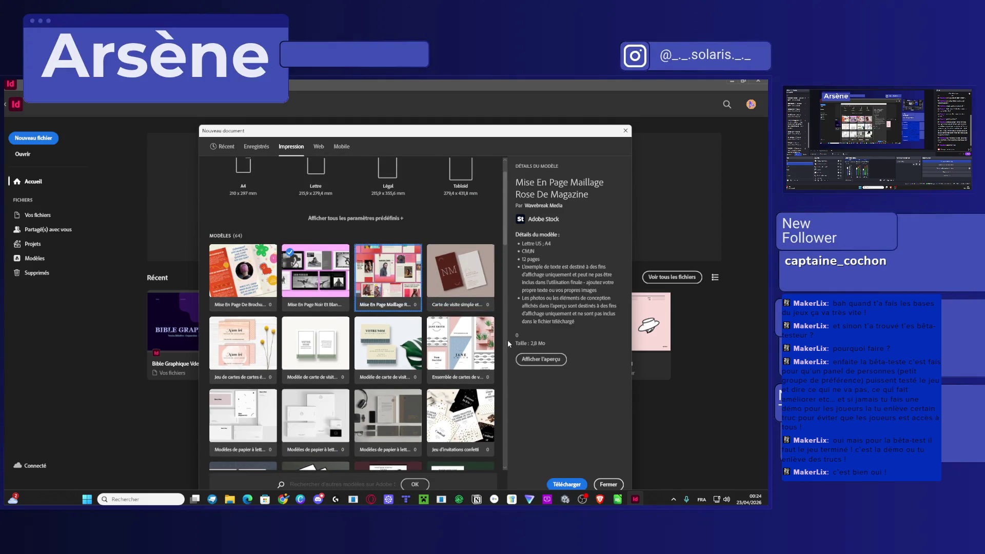
left_click(541, 359)
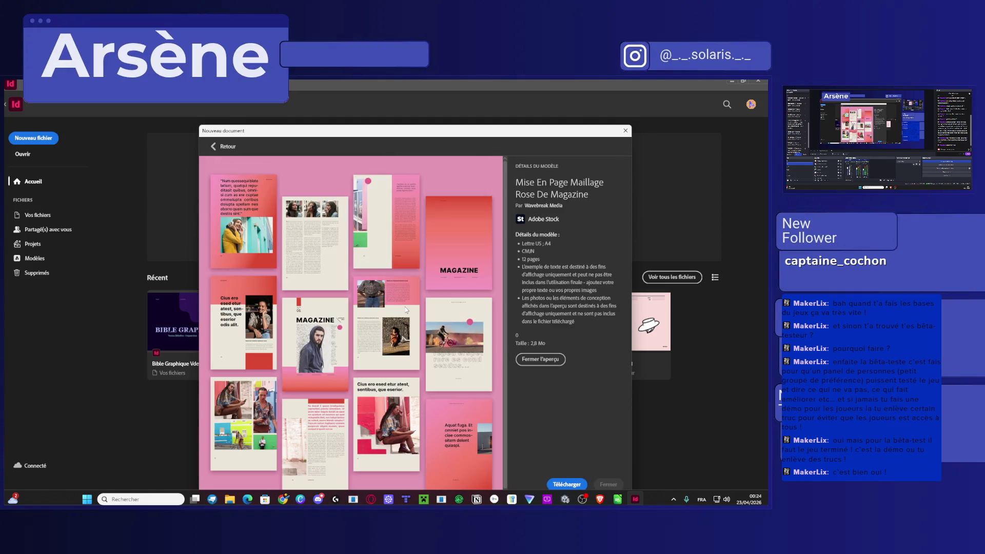
left_click(214, 147)
Search Adobe Stock for 'documentation' templates.
scroll(388, 372, "down", 3)
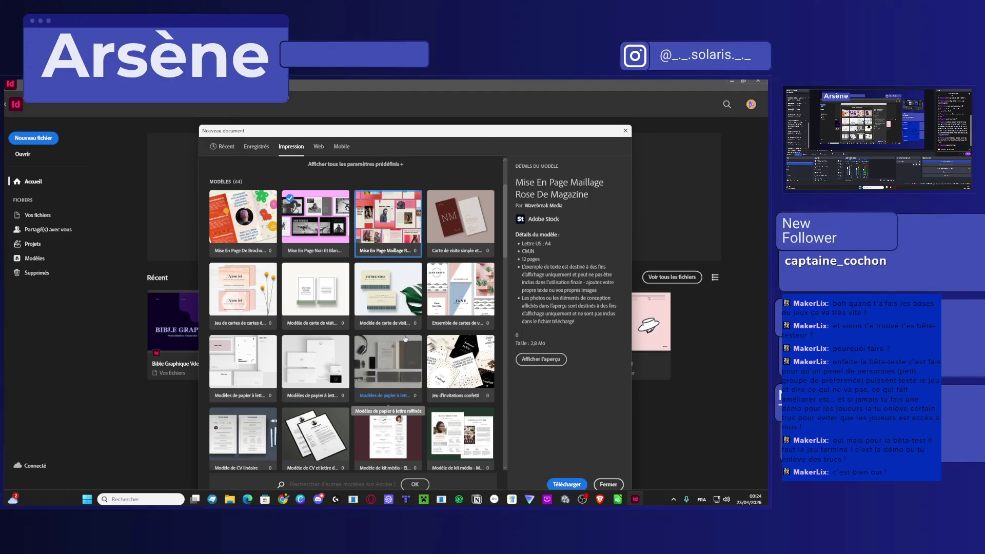
scroll(433, 431, "down", 20)
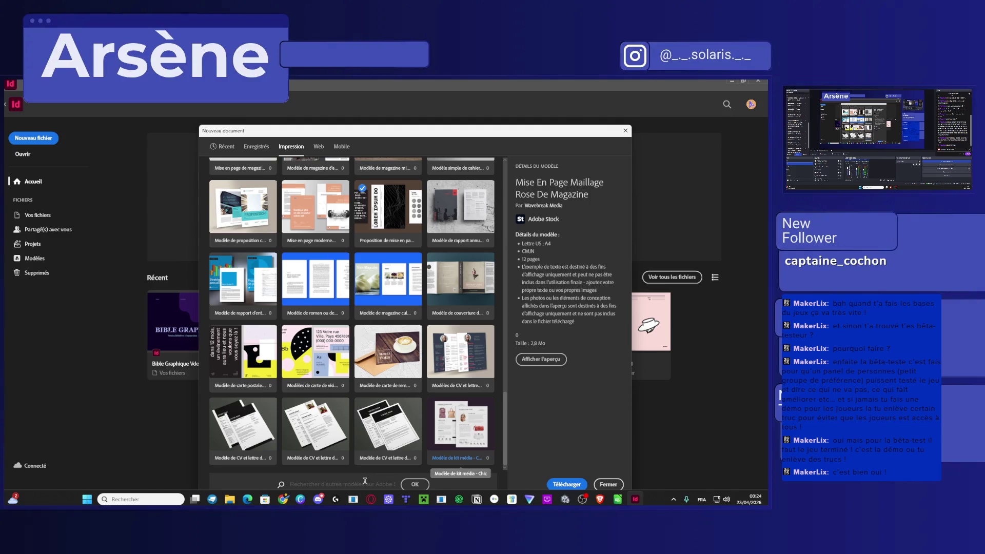
left_click(367, 483)
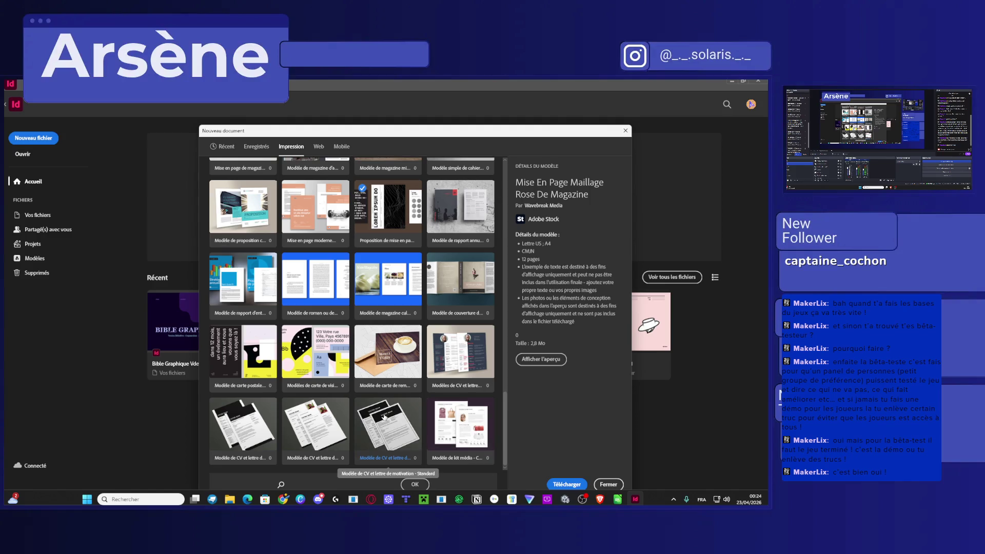
type("docu")
type("mentation")
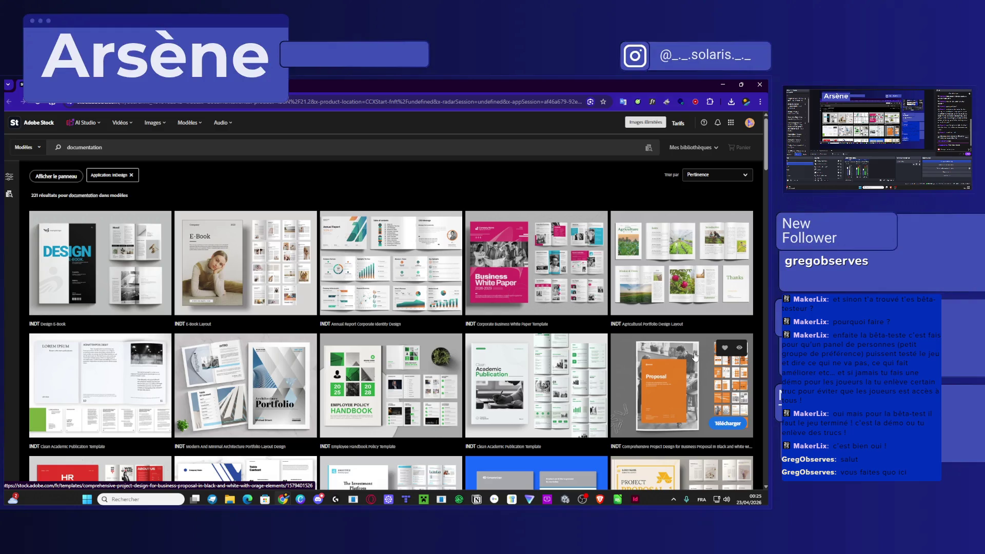
Enlarge the Blue and Black Business Personal Portfolio preview, scroll its spreads, then close it.
scroll(570, 352, "down", 5)
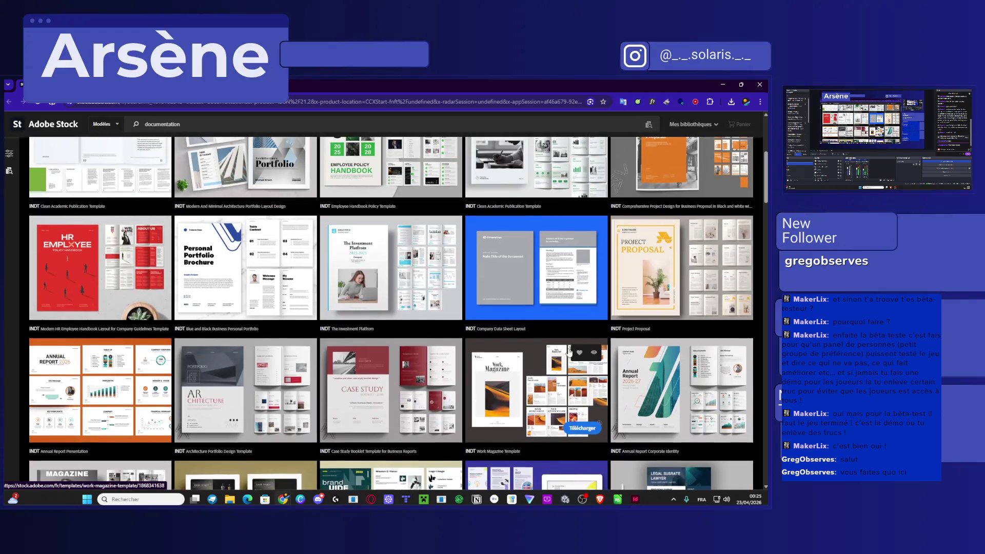
scroll(570, 351, "up", 2)
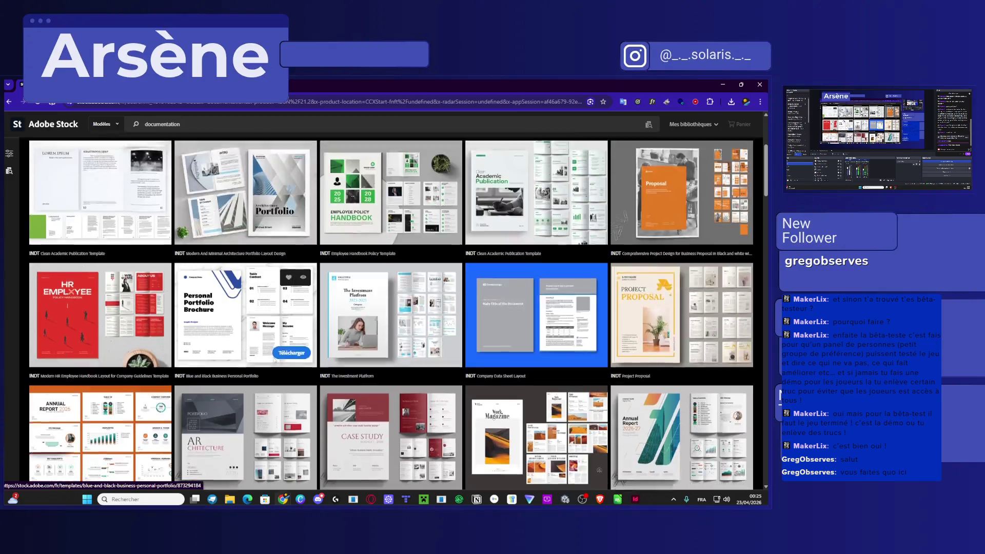
scroll(375, 372, "down", 3)
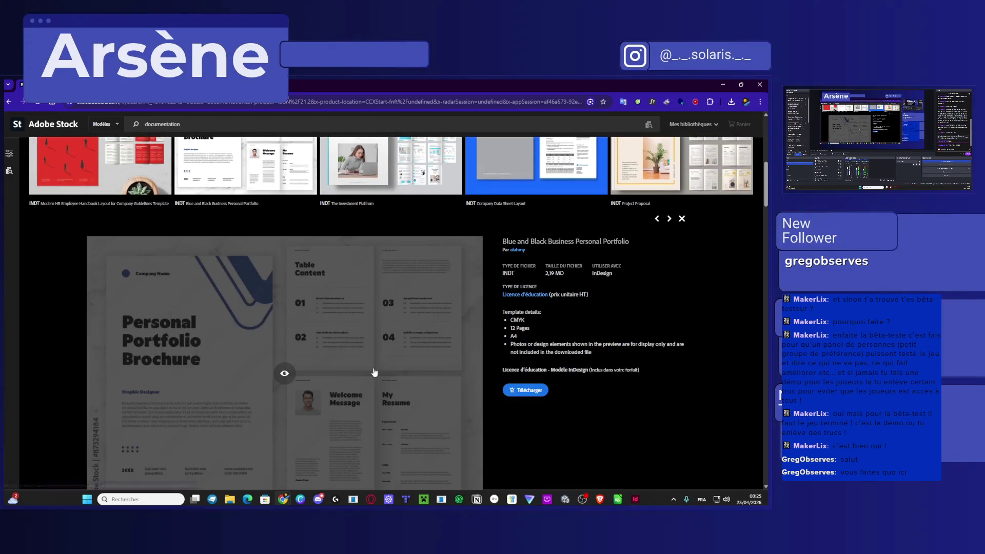
key("alt+Tab")
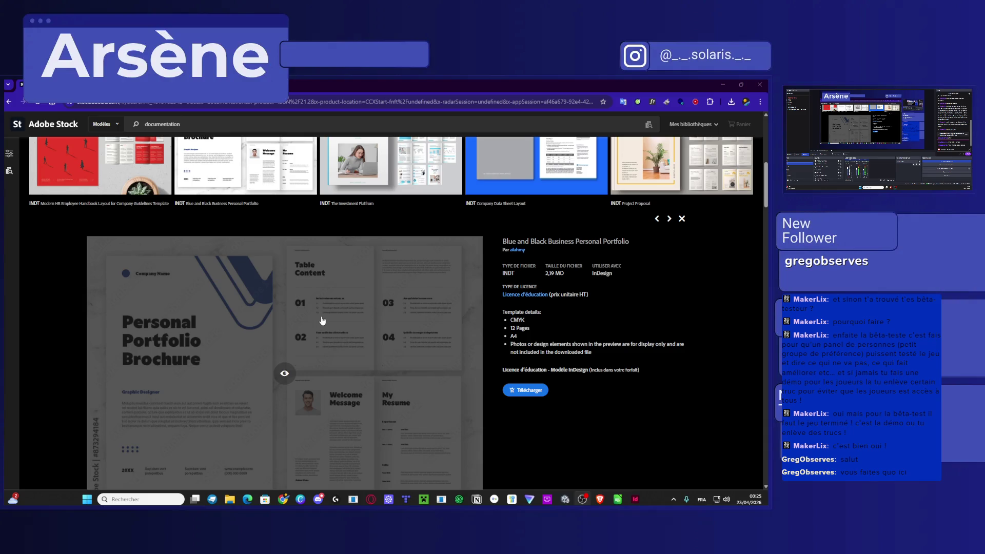
scroll(322, 321, "down", 2)
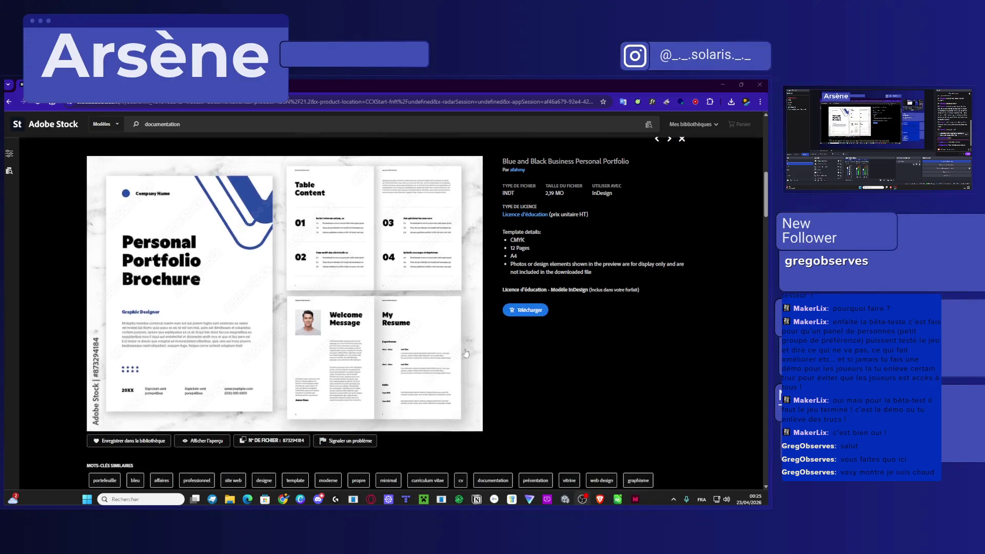
left_click(462, 333)
scroll(546, 348, "down", 10)
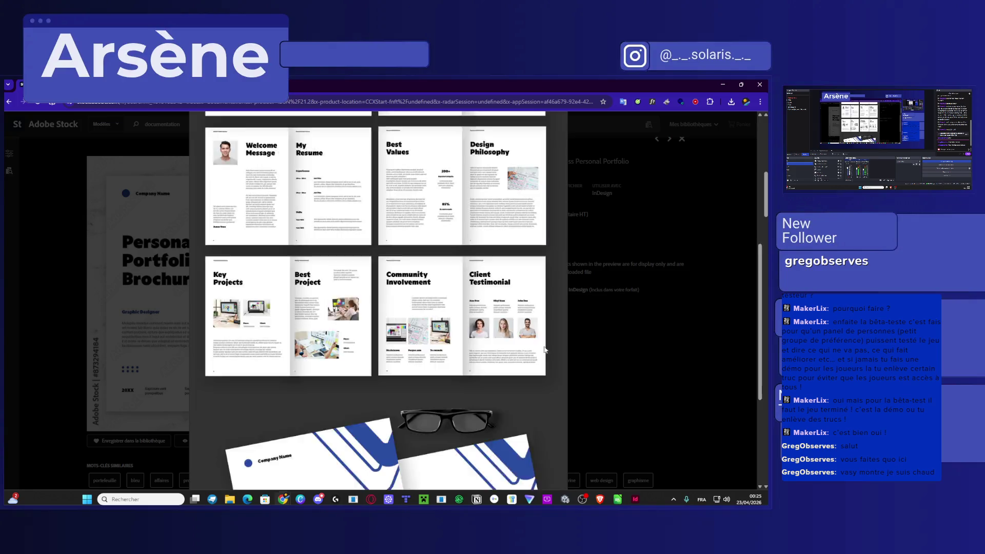
scroll(638, 250, "up", 10)
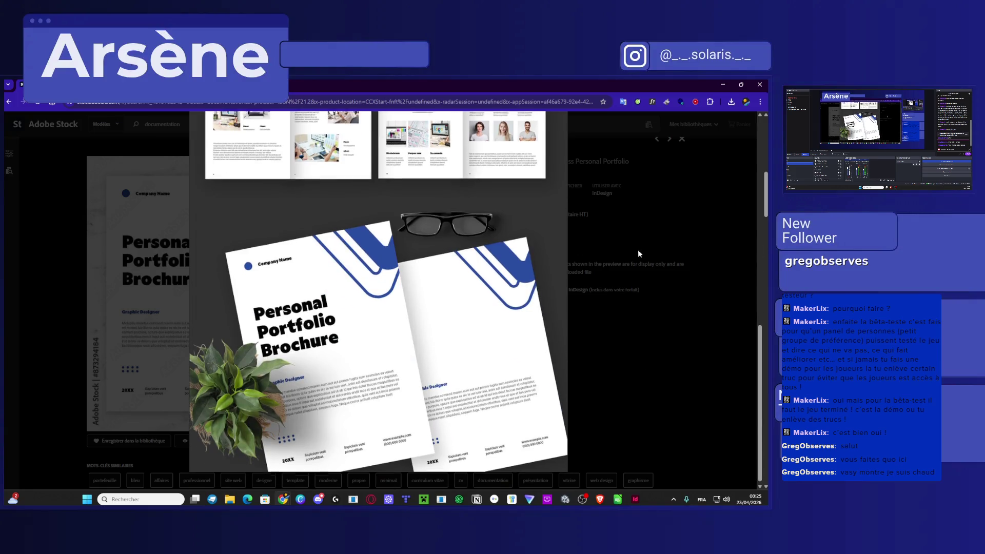
left_click(562, 137)
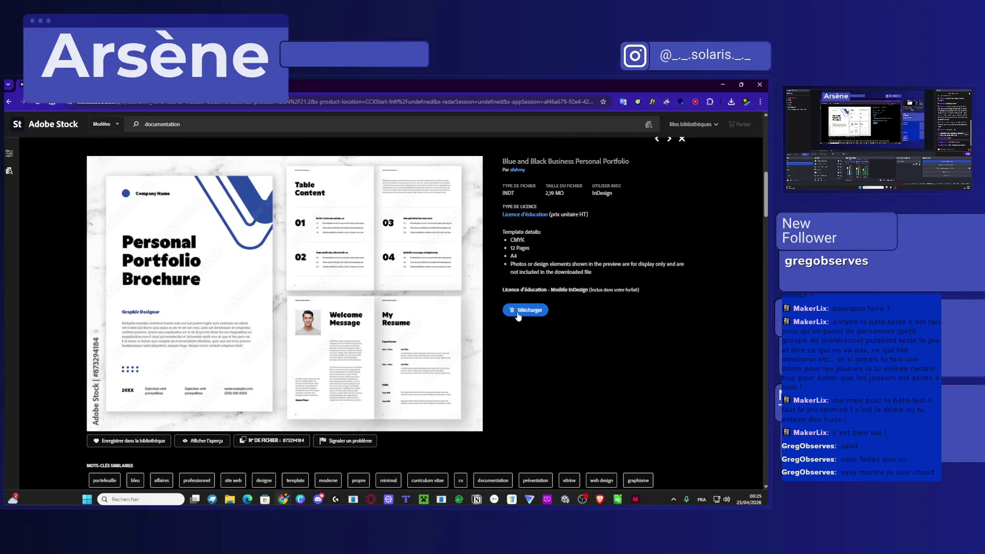
Back in Unity, move the Project tab ahead of the Console tab.
key("alt+Tab")
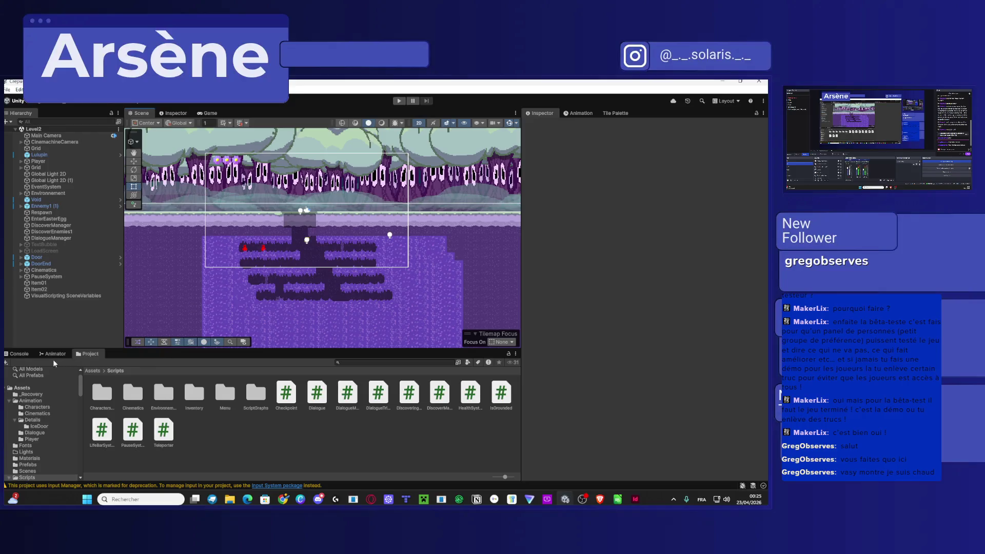
left_click(19, 353)
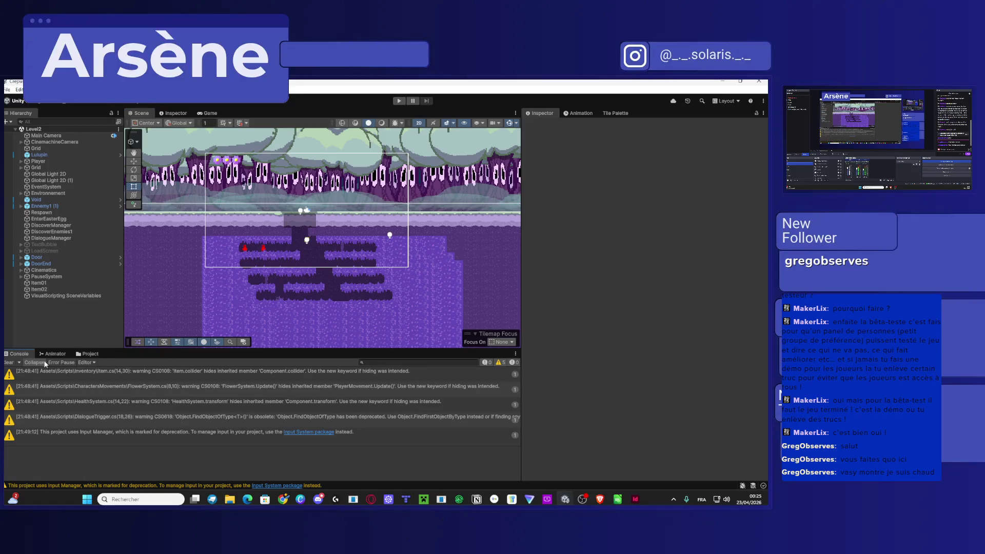
left_click(88, 354)
left_click(19, 354)
mouse_move(97, 354)
left_mouse_down()
mouse_move(84, 362)
mouse_move(16, 354)
left_mouse_up()
left_click(109, 405)
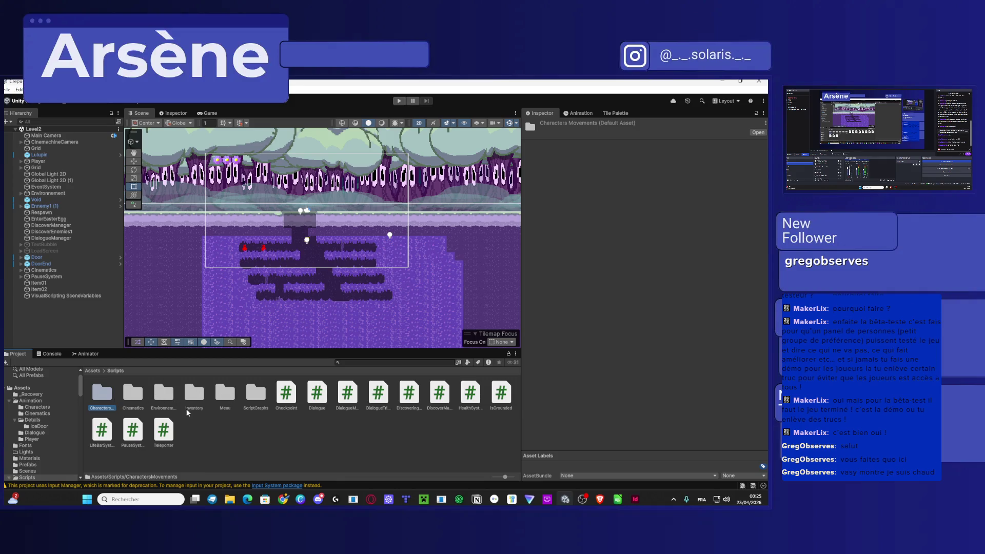
Open Assets > Scenes and select the Level1 scene.
left_click(92, 370)
double_click(287, 396)
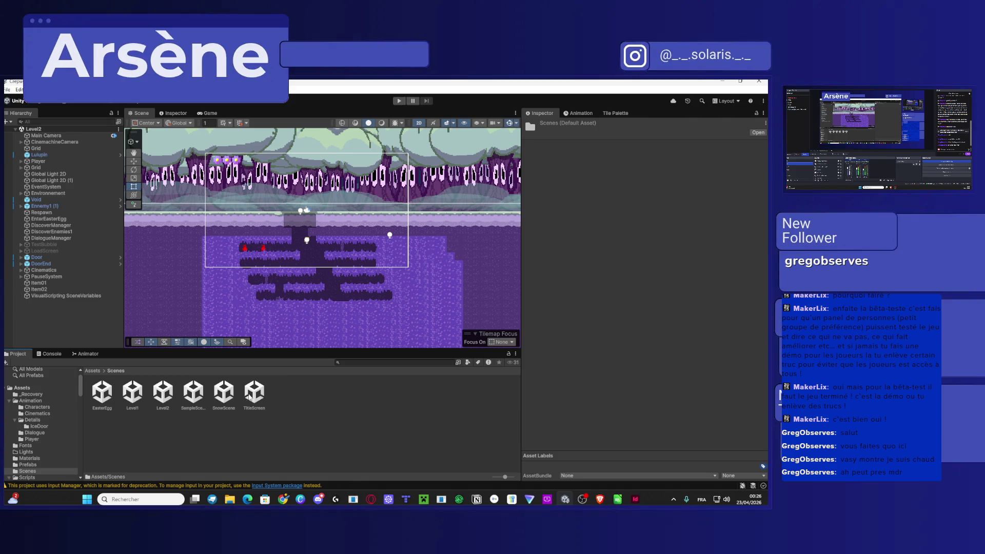
left_click(131, 394)
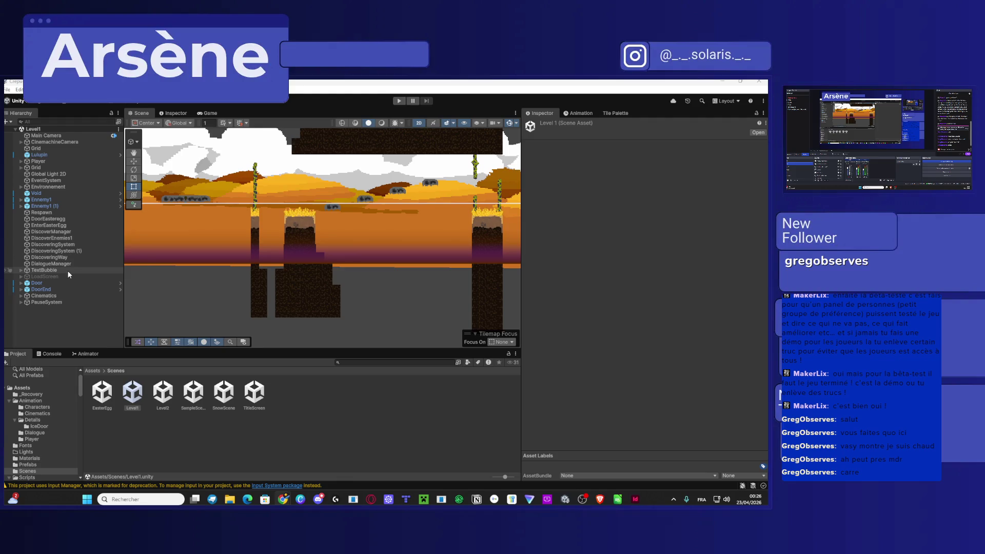
Tick Launch On Start on Cinematics > CinematicStartLevel, then open SnowScene.
left_click(21, 296)
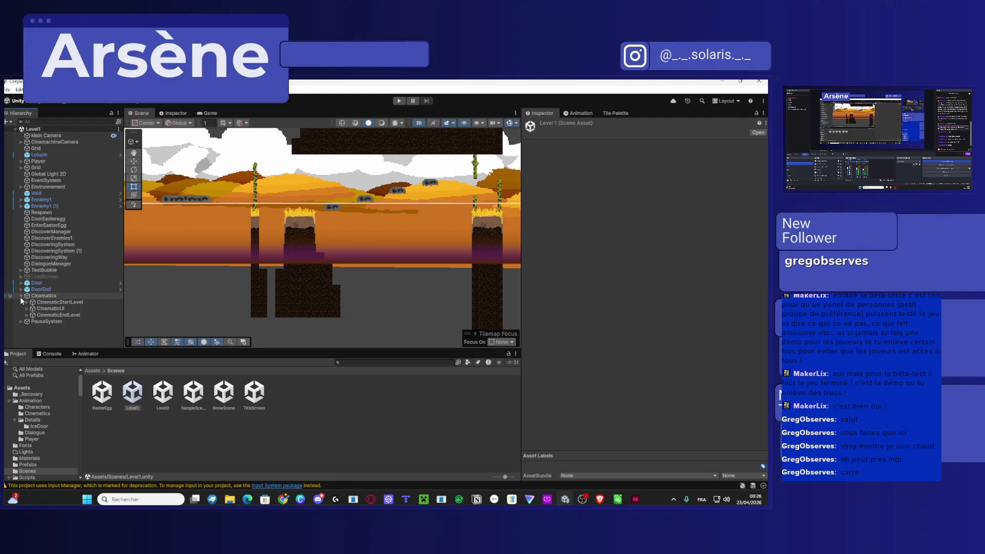
left_click(56, 302)
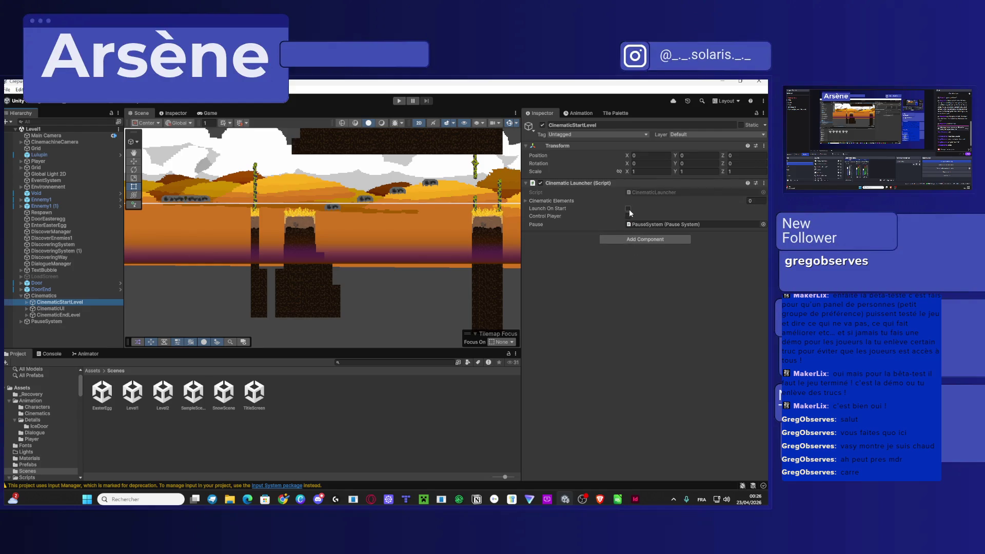
left_click(629, 209)
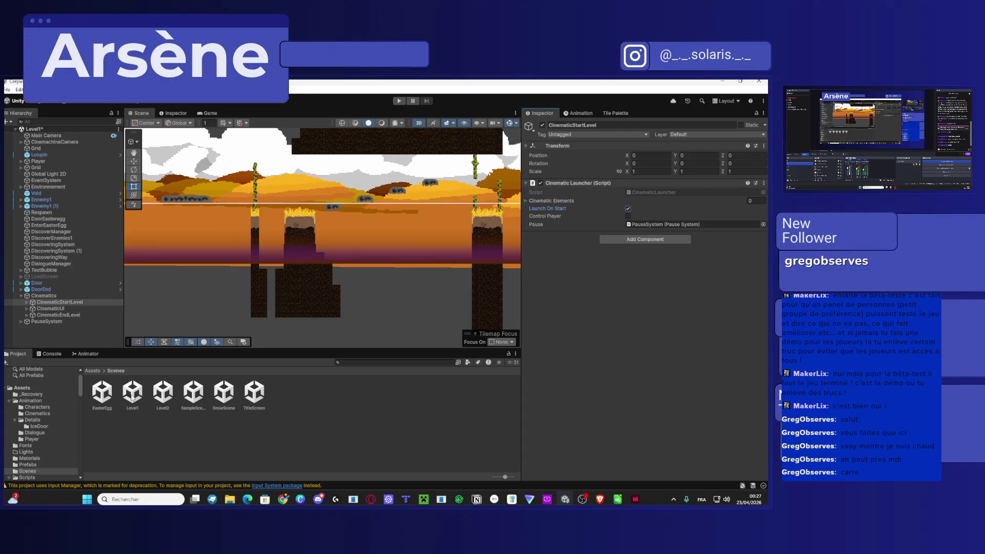
double_click(222, 394)
left_click(223, 395)
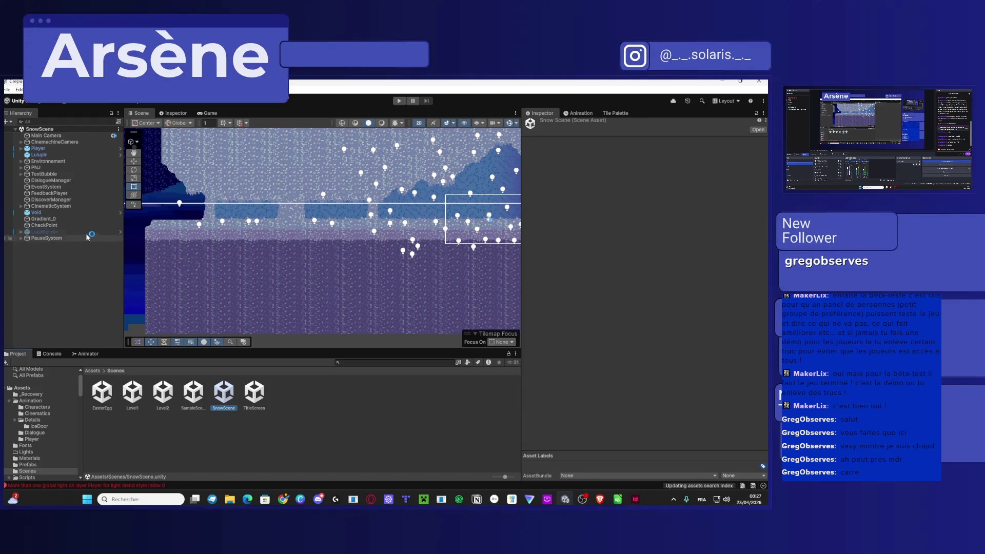
Tick Launch On Start on SnowScene's CinematicSystem > IntroCinematic.
left_click(21, 206)
left_click(52, 213)
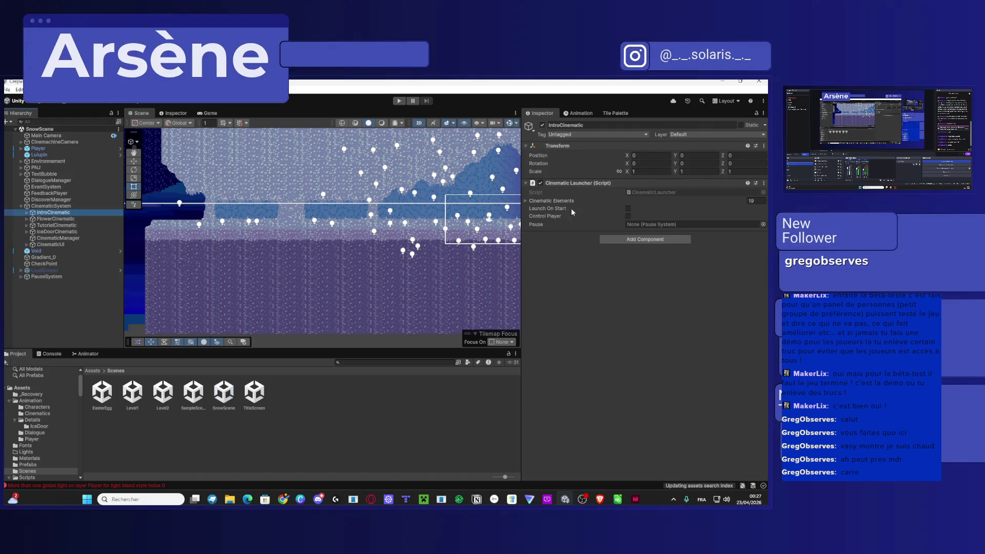
left_click(628, 208)
left_click(403, 397)
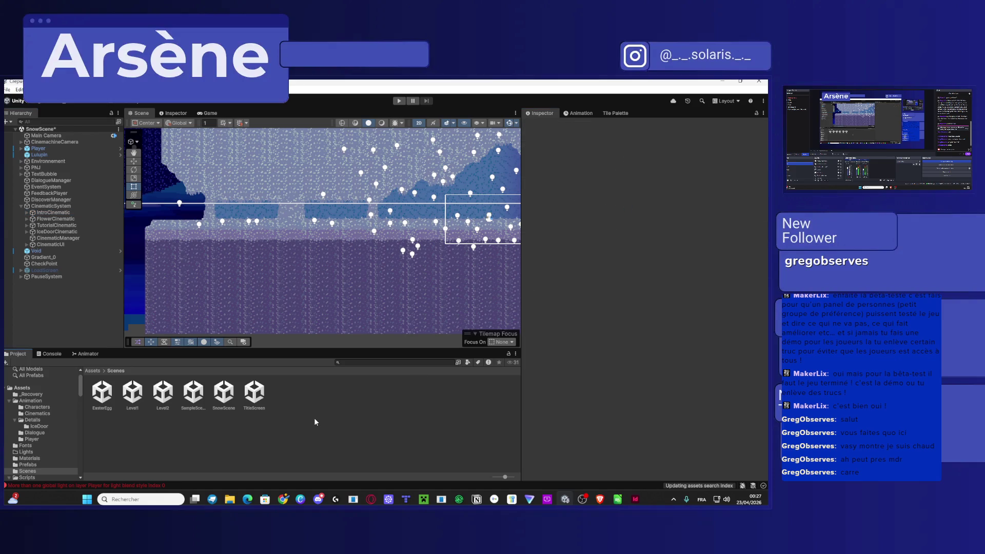
Save SnowScene with Ctrl+S and select the TitleScreen scene.
key("ctrl+s")
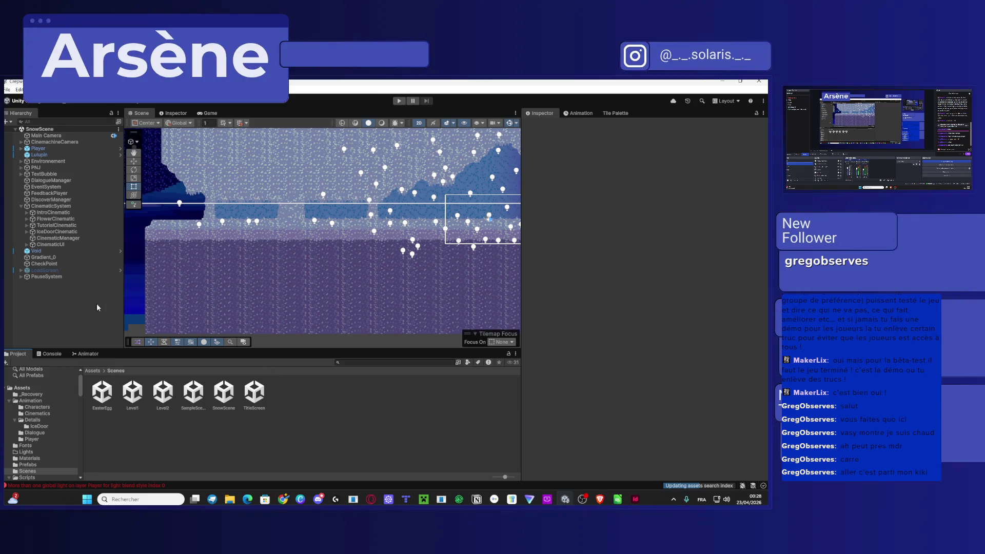
left_click(61, 213)
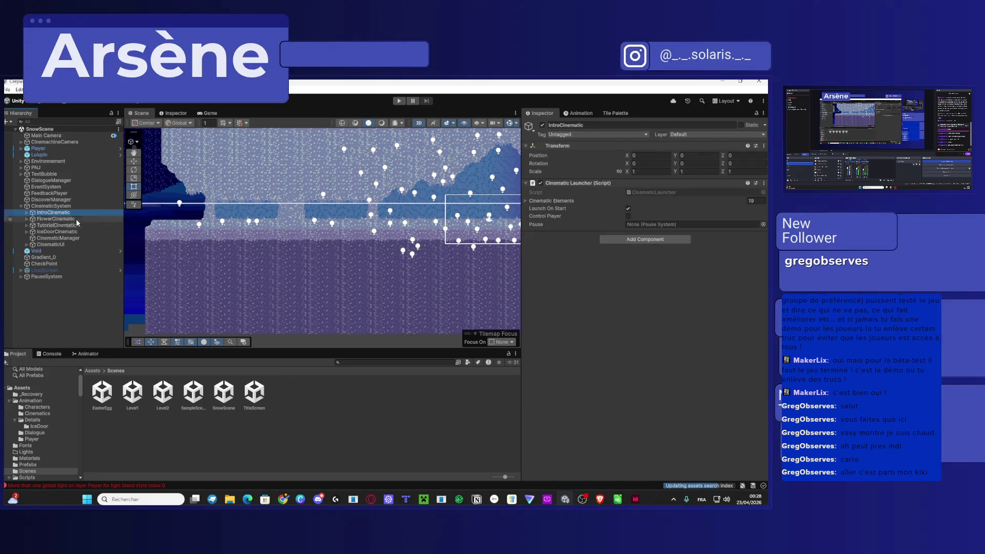
left_click(254, 392)
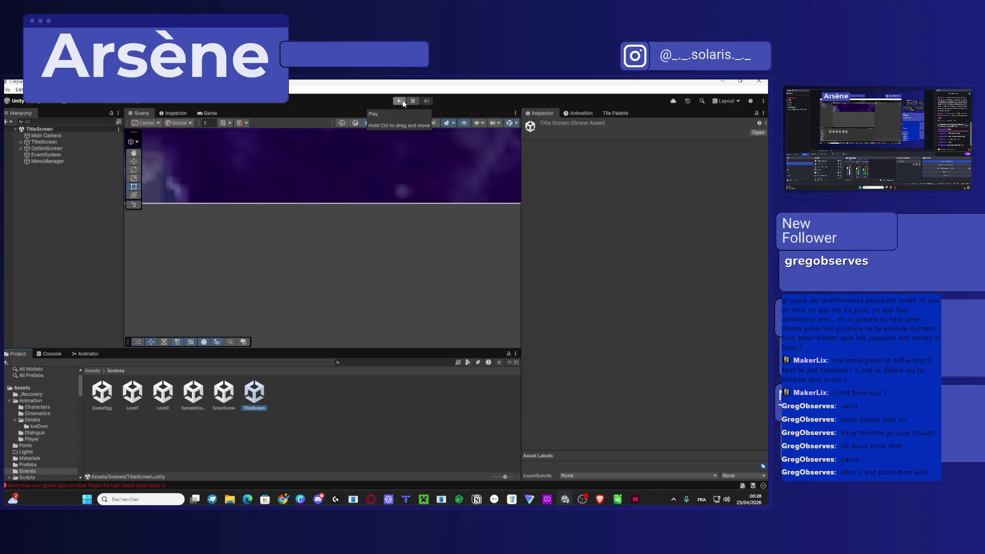
Enter Play mode from TitleScreen and maximize the Game view showing the Crepusculum menu.
left_click(323, 434)
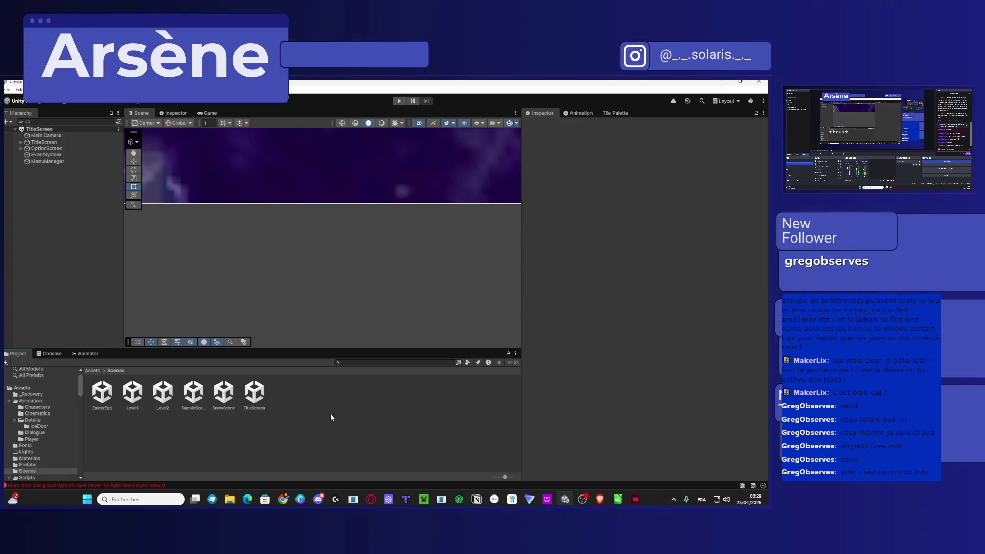
scroll(343, 290, "down", 8)
scroll(318, 255, "down", 6)
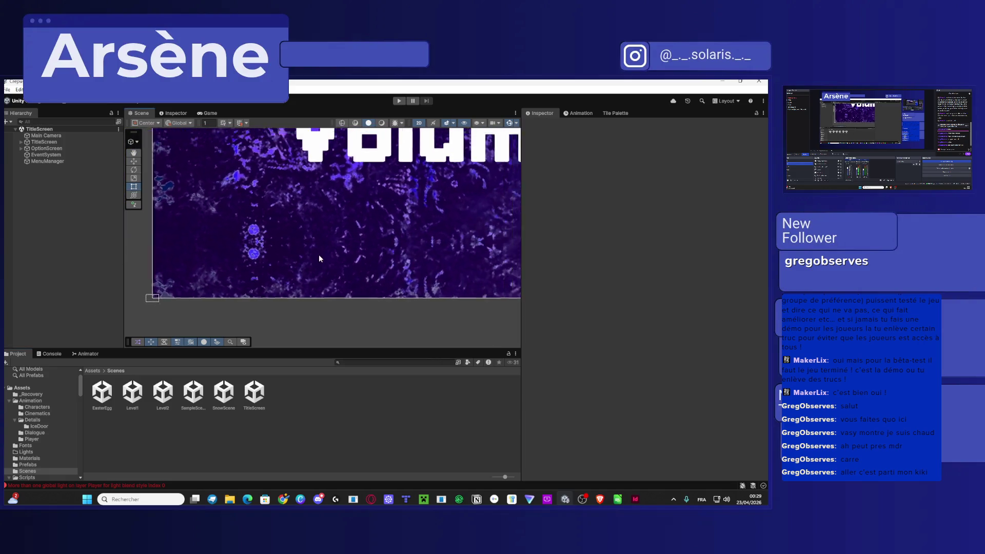
scroll(318, 263, "up", 1)
left_click(399, 101)
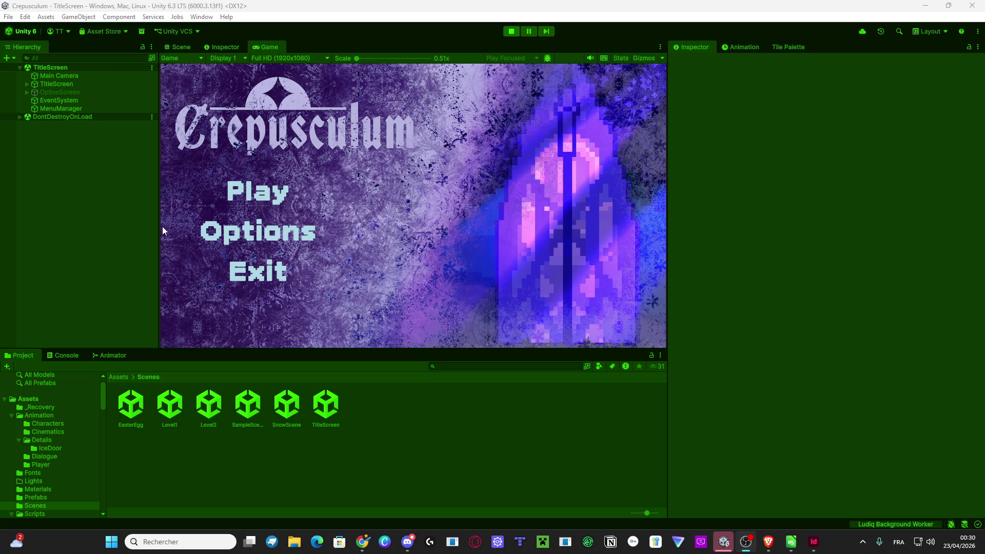
double_click(262, 46)
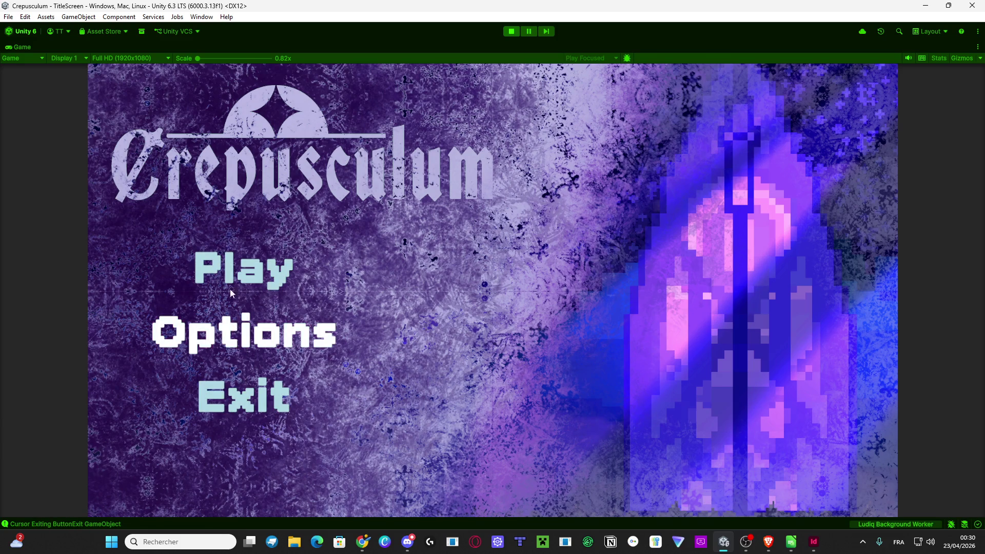
Bring InDesign forward, then minimize it to reveal the running game.
left_click(817, 546)
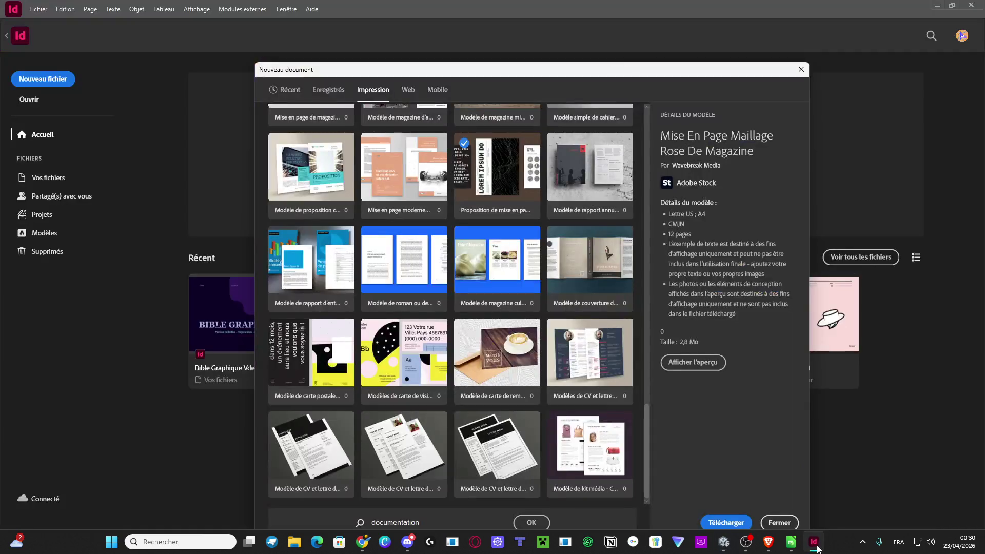
left_click(791, 542)
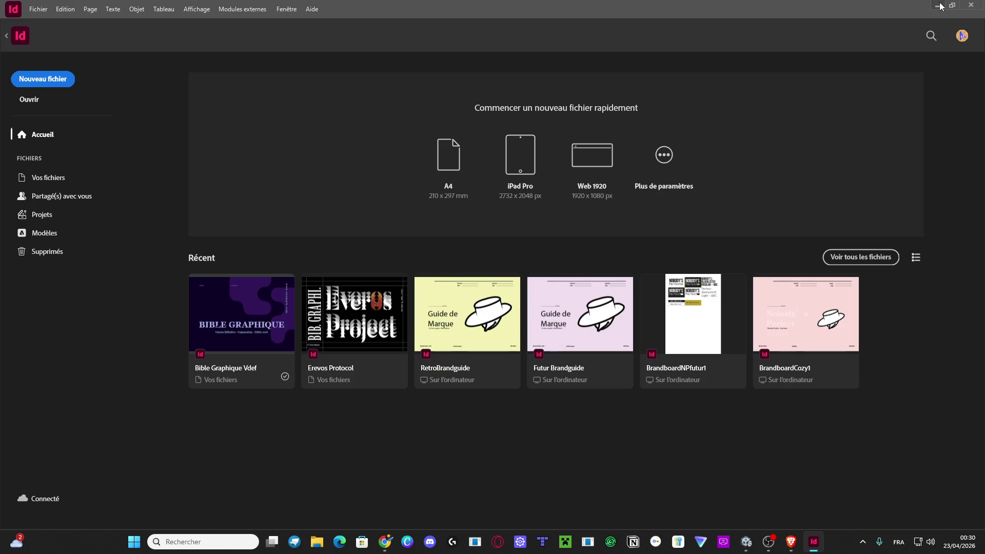
left_click(939, 5)
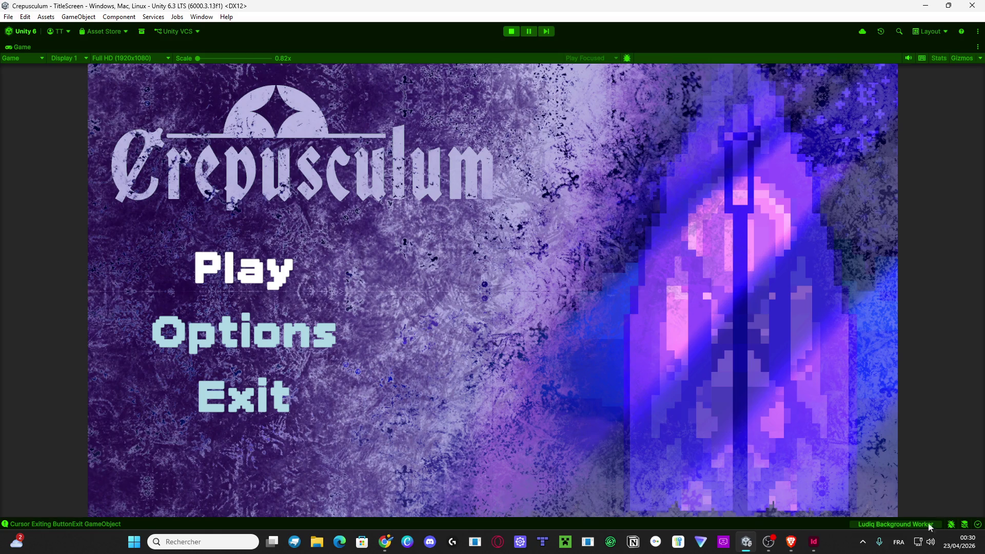
Open and dismiss InDesign's taskbar recent-files list, then bring the draw.io diagram forward.
right_click(817, 515)
left_click(810, 516)
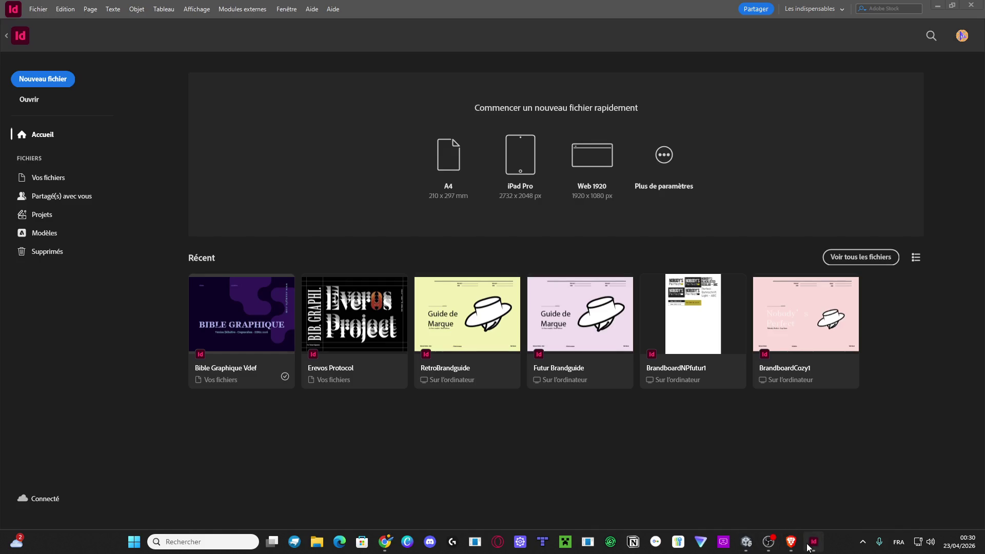
right_click(808, 547)
left_click(805, 527)
right_click(814, 541)
left_click(797, 516)
mouse_move(795, 541)
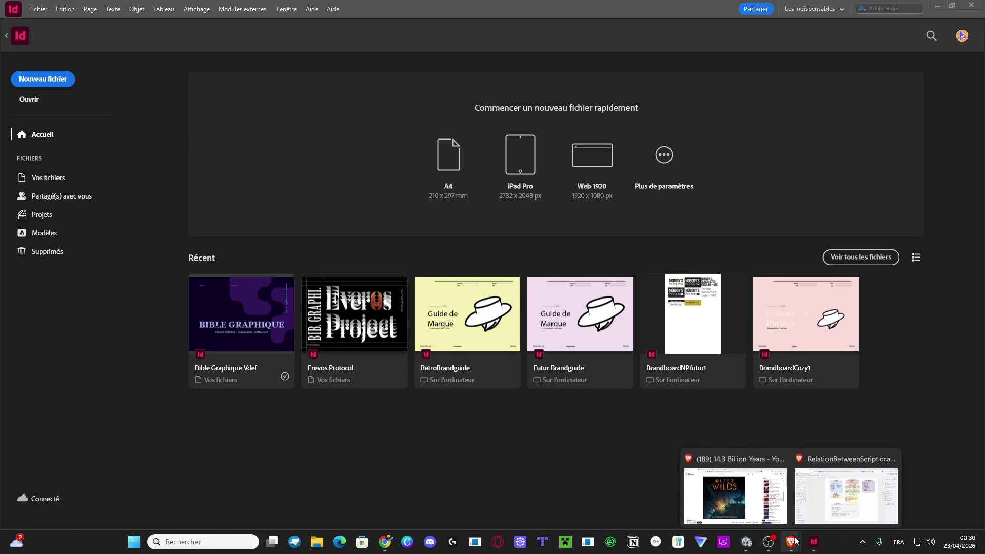
left_click(830, 514)
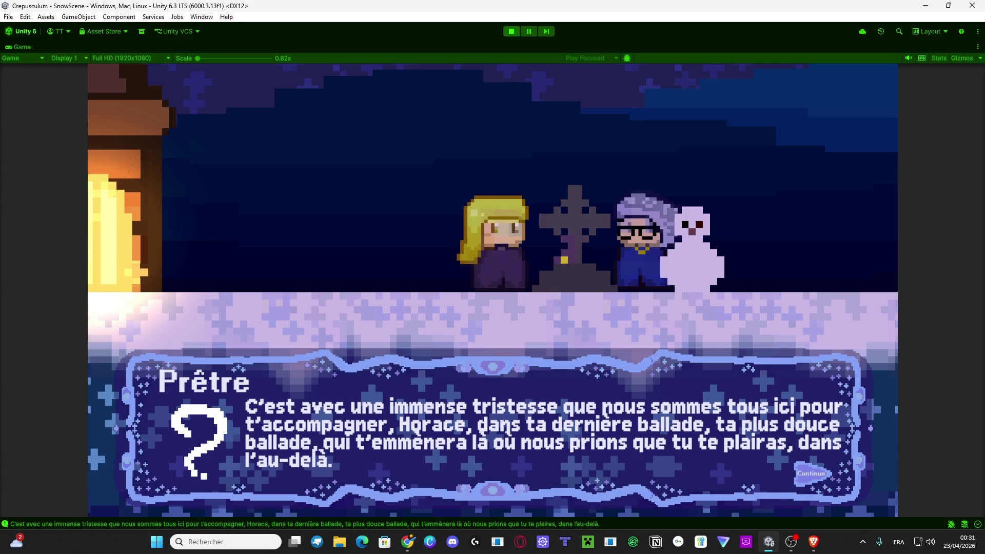
Advance every graveside dialogue line through Lulupin's offer and close the final one.
left_click(510, 323)
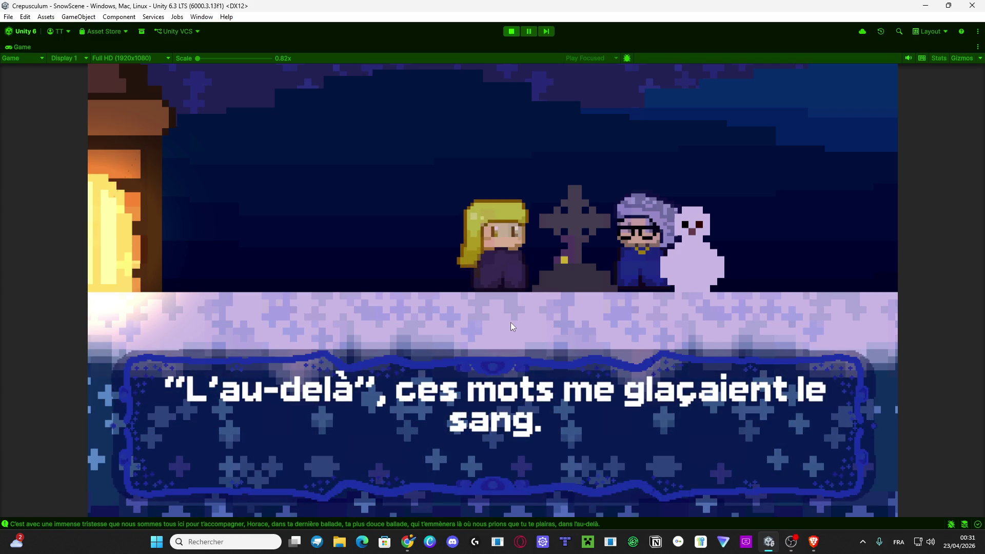
left_click(510, 323)
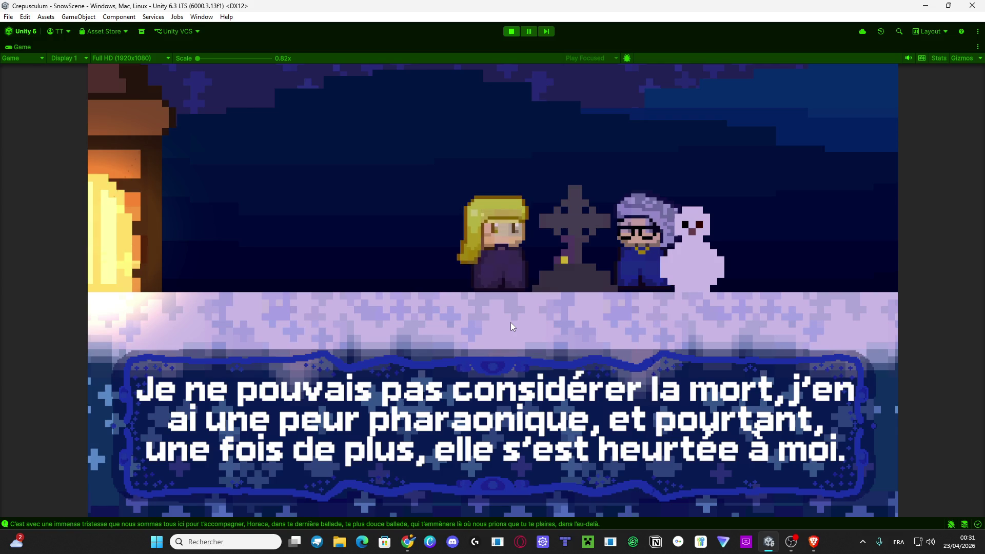
left_click(511, 323)
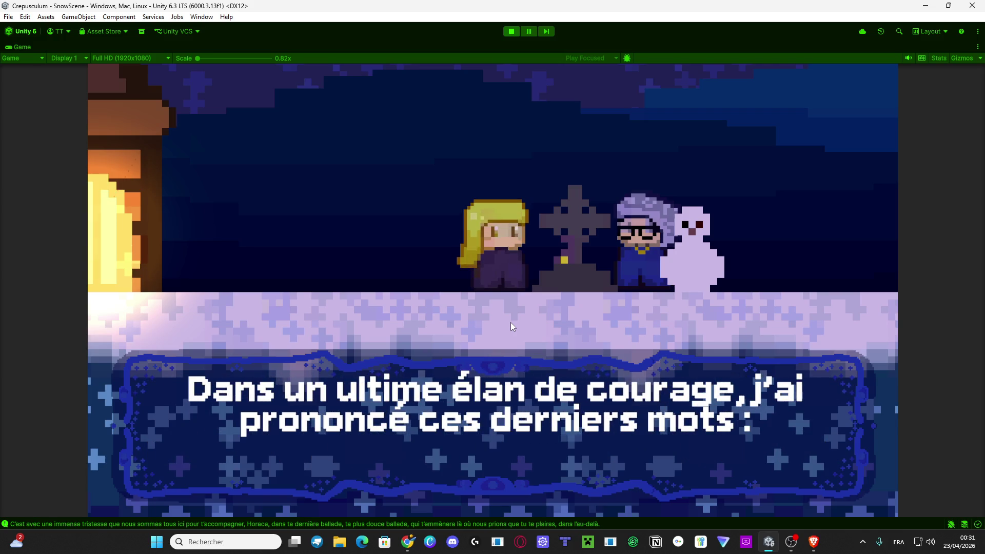
left_click(511, 324)
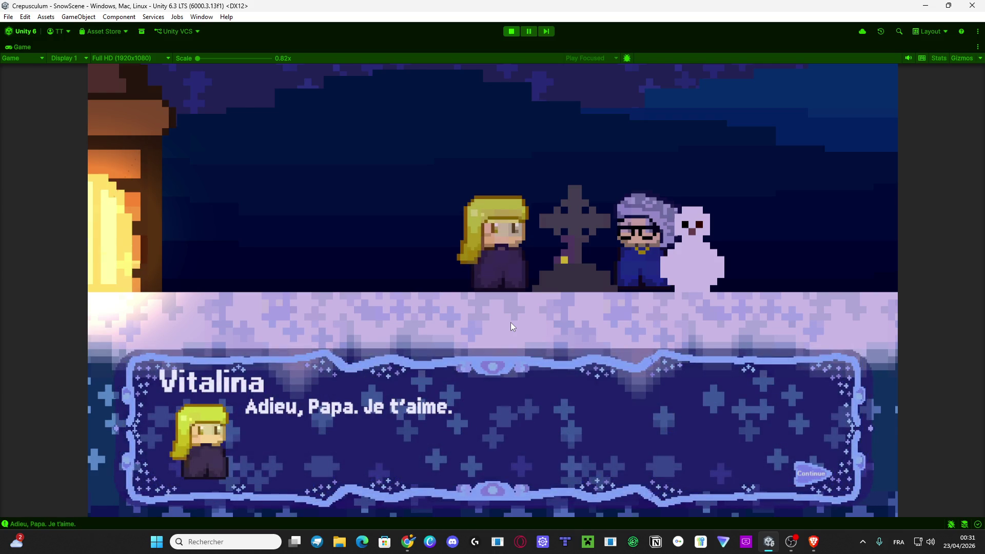
left_click(510, 323)
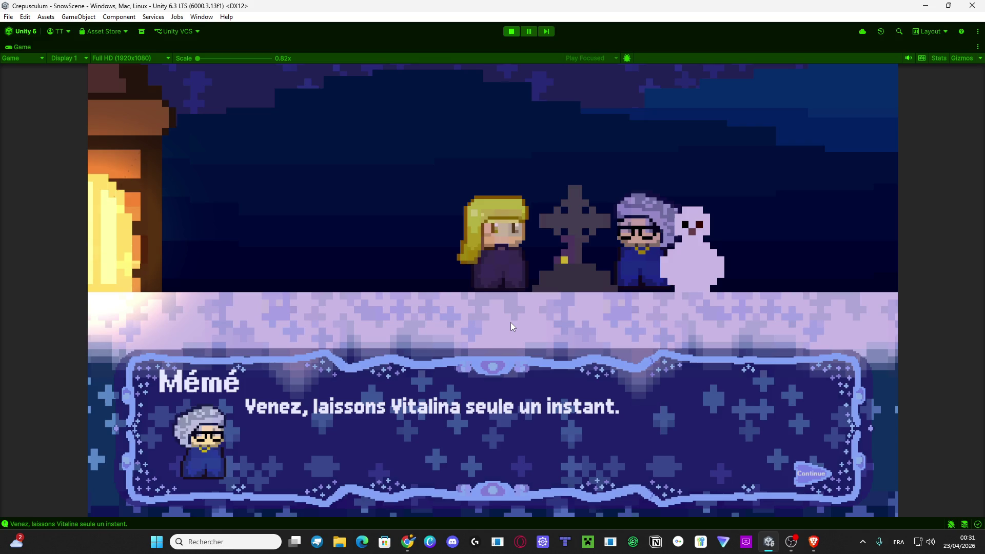
left_click(511, 323)
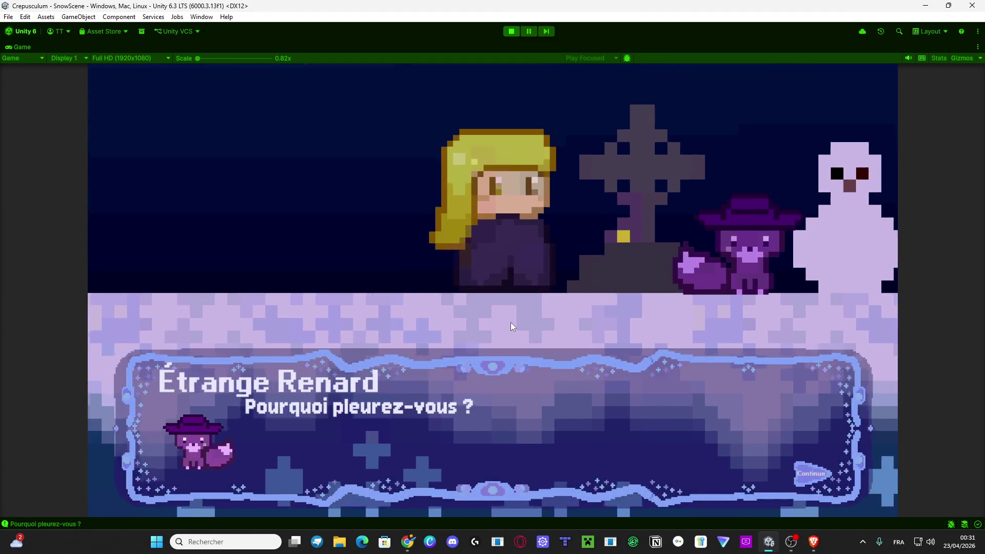
left_click(510, 322)
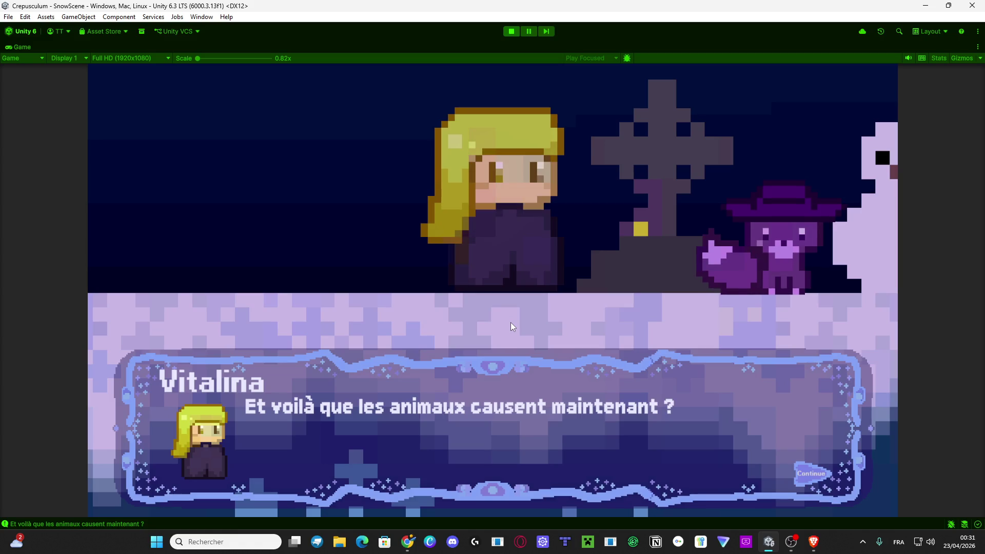
left_click(510, 323)
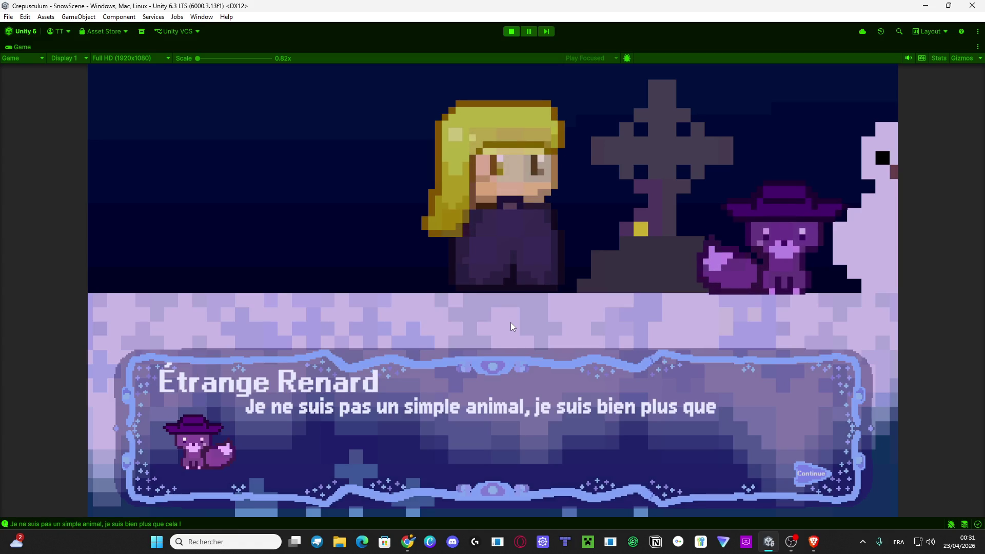
left_click(509, 322)
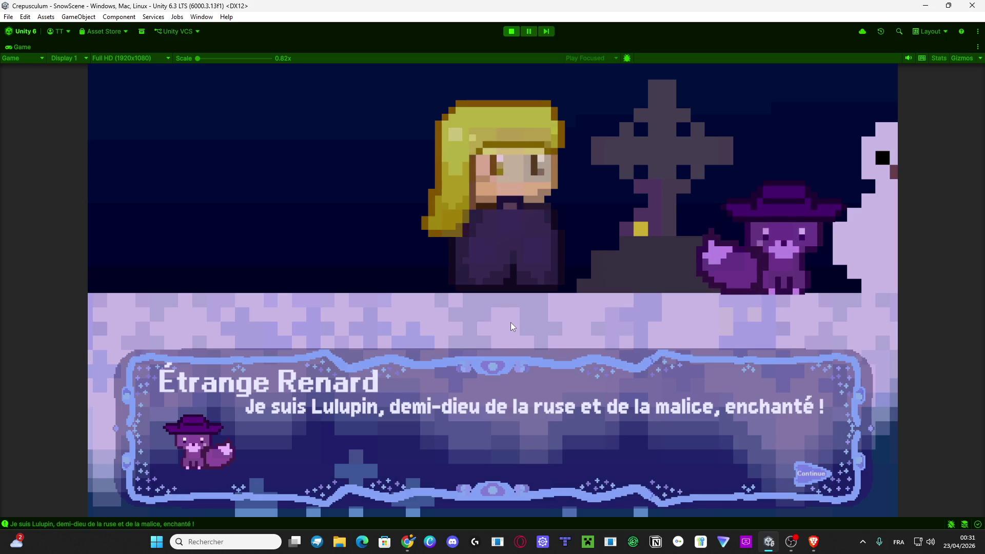
left_click(510, 322)
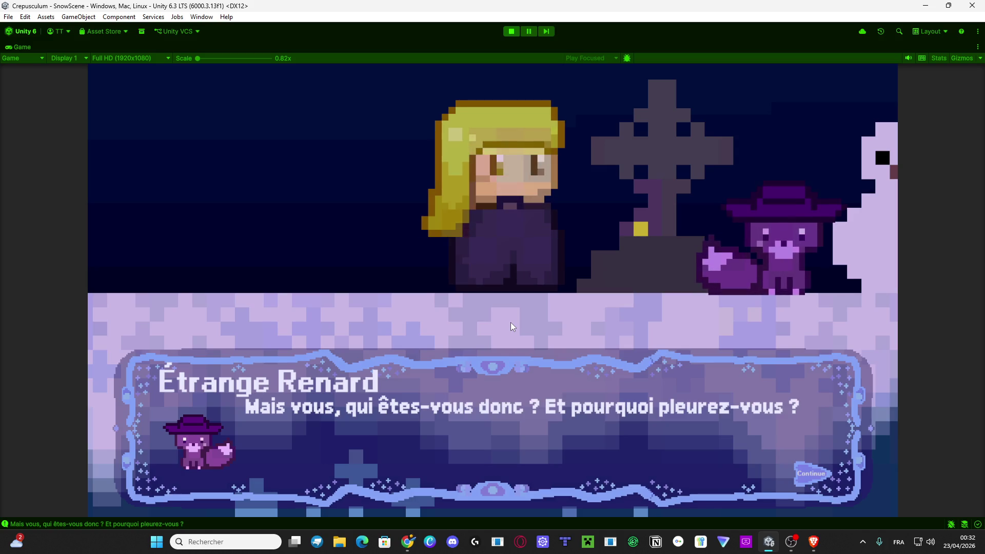
left_click(510, 322)
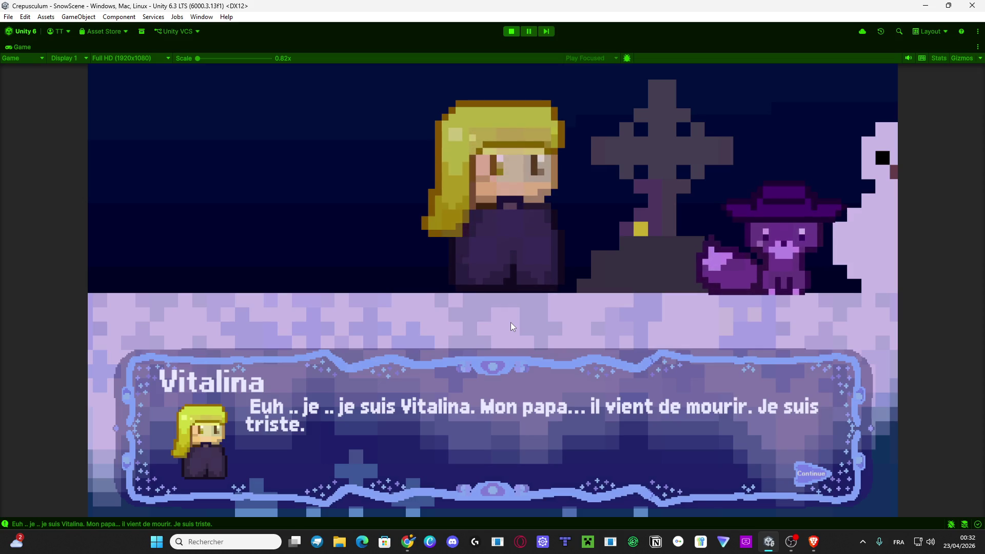
left_click(510, 322)
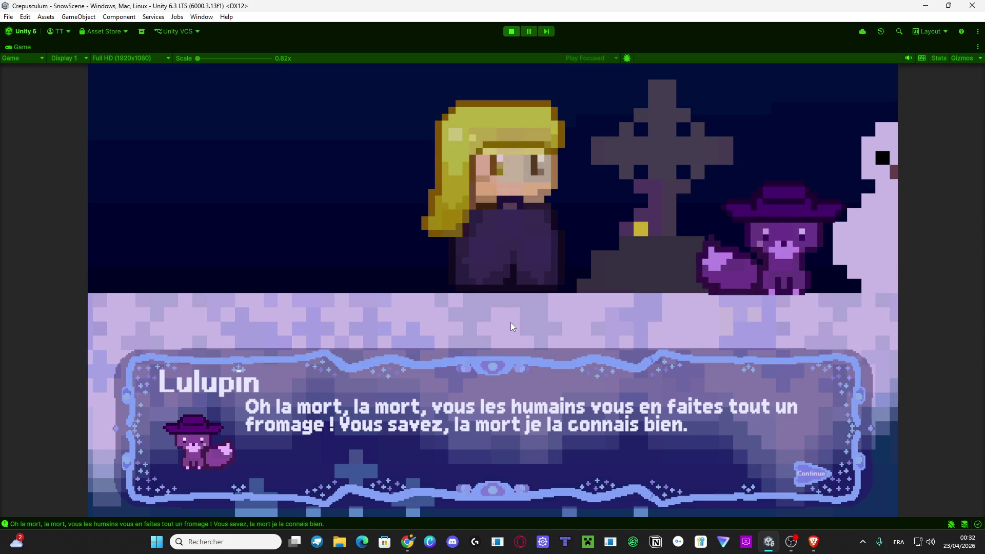
left_click(510, 322)
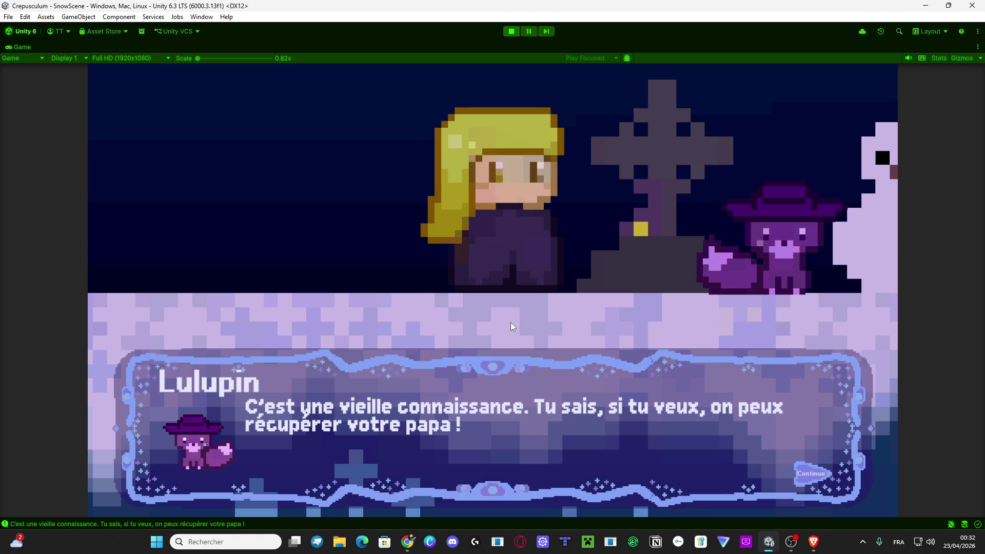
left_click(510, 322)
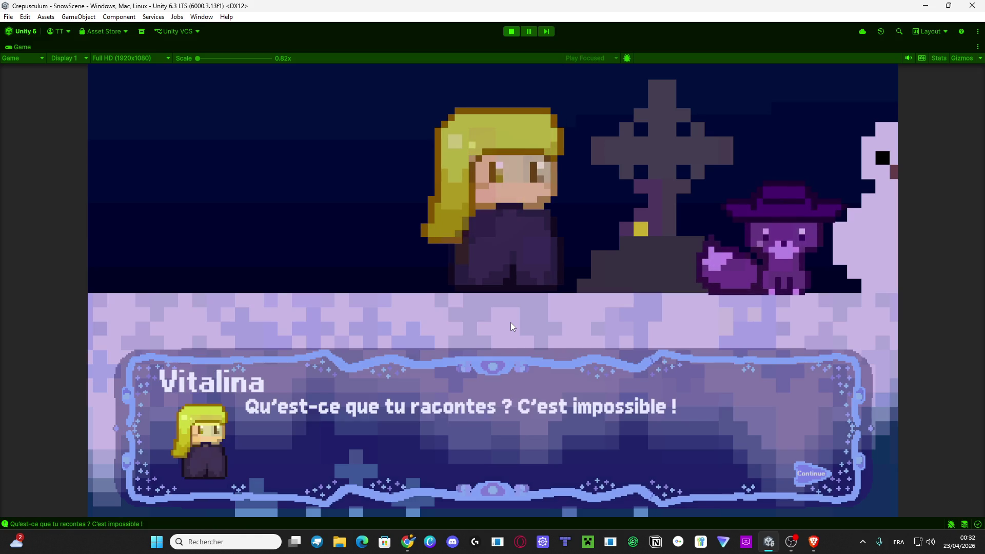
left_click(510, 323)
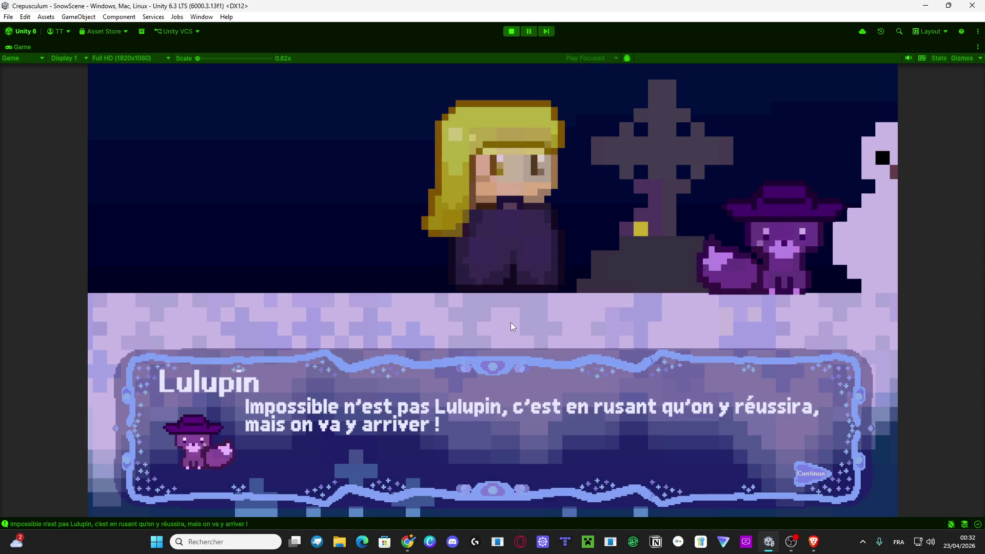
left_click(511, 322)
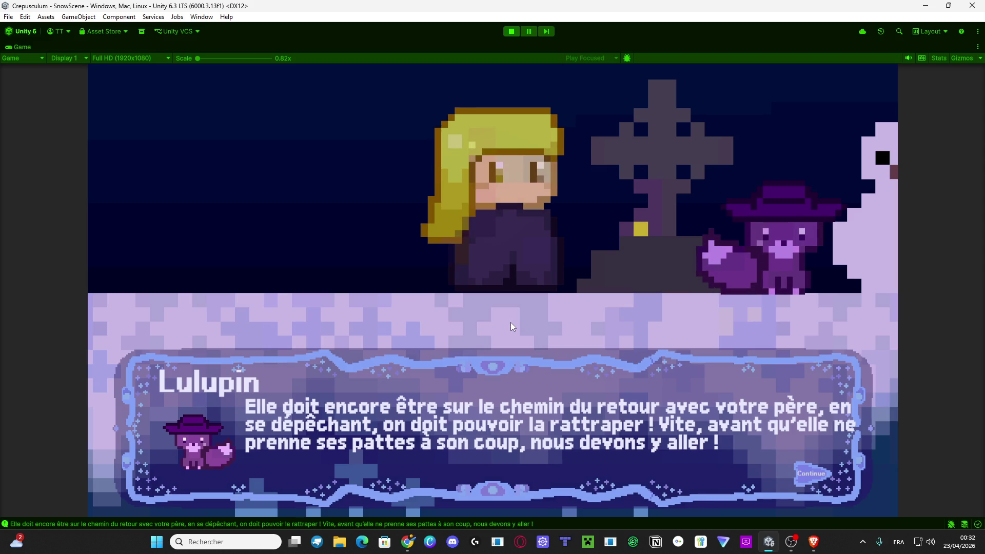
key("space")
key("space")
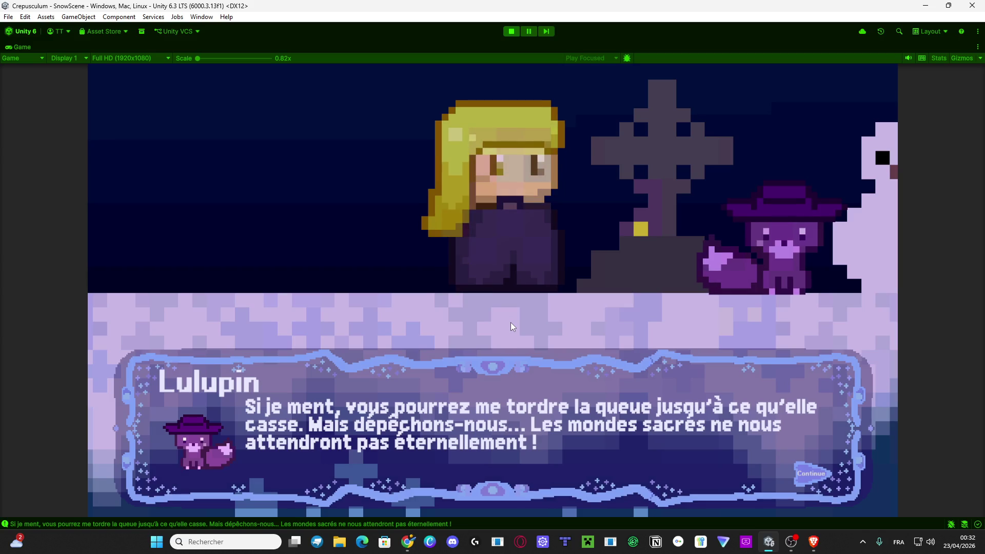
key("space")
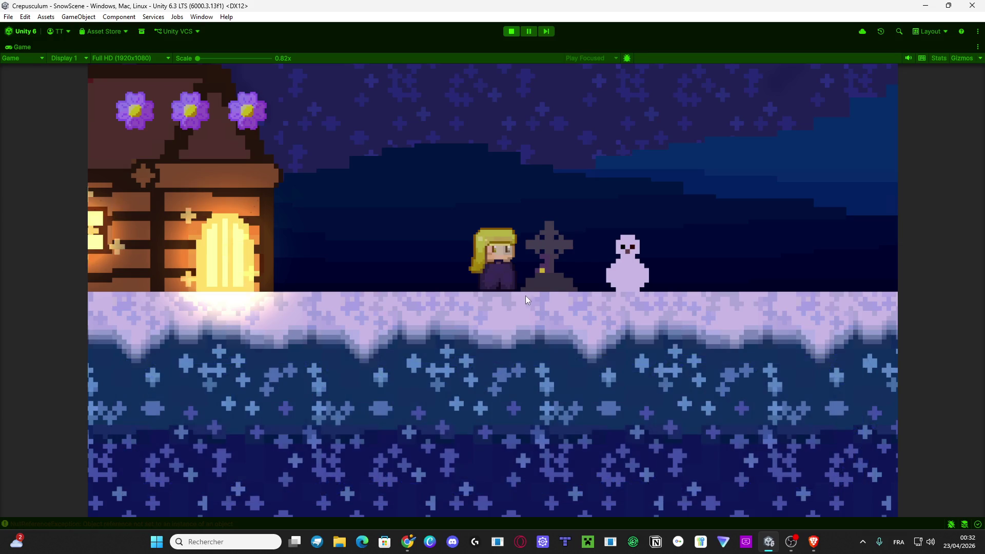
Walk Vitalina around, jump onto the snowman, and pace past the house door.
key("Right")
key("Left")
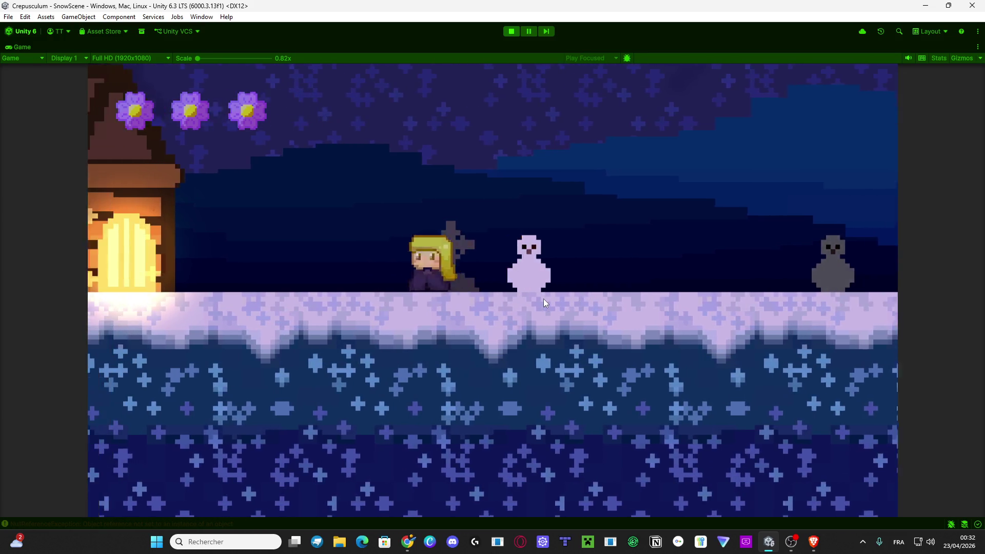
key("Right")
key("space")
key("Left")
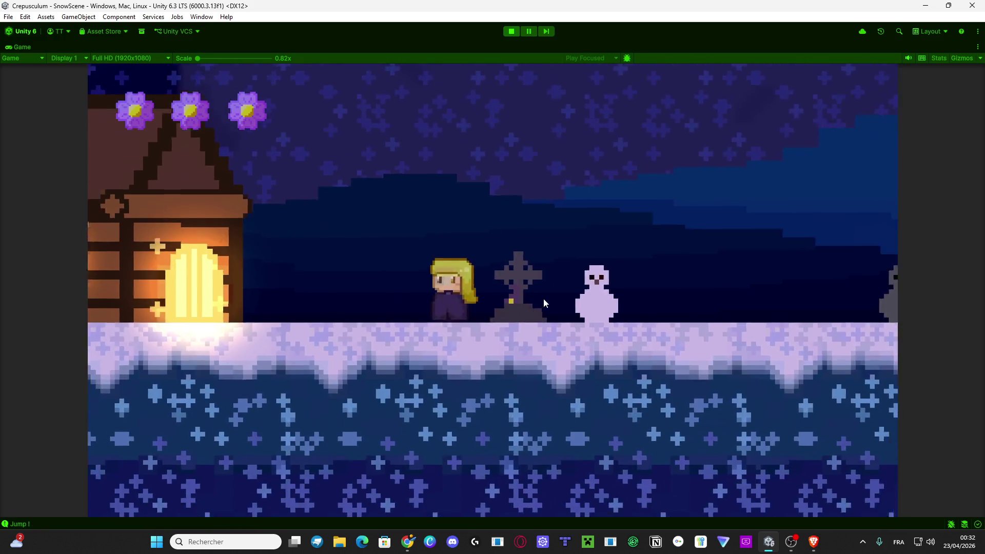
key("Right")
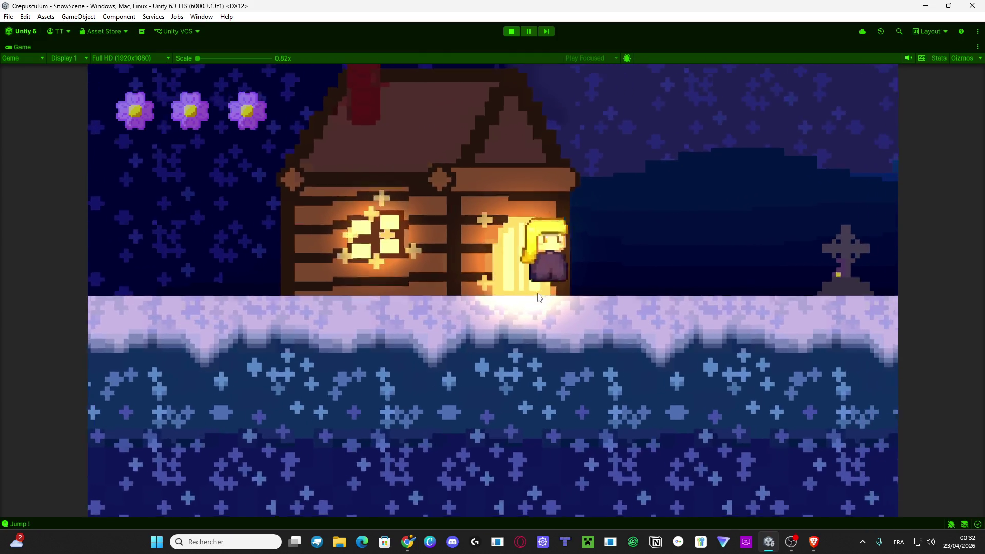
key("Left")
key("Right")
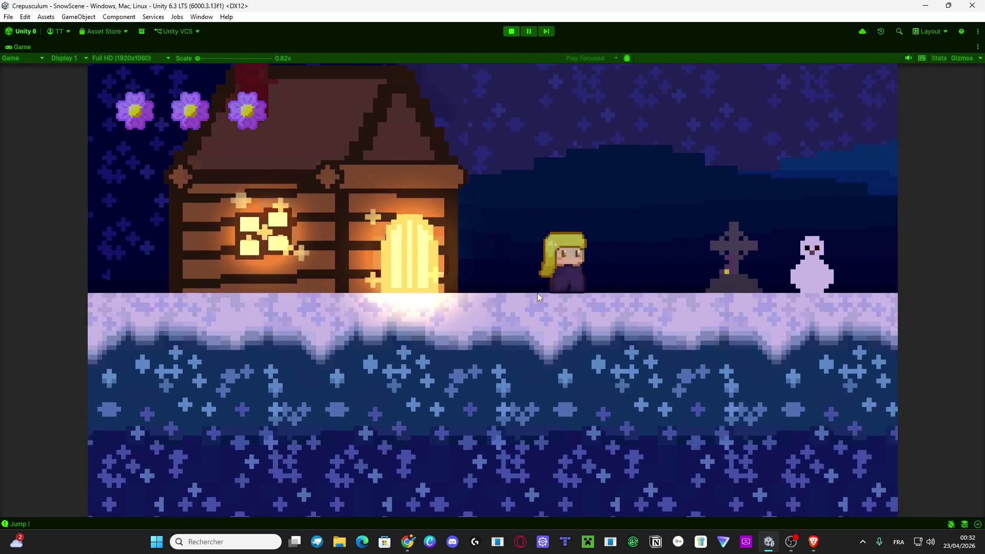
Double-jump onto the clouds, land, and walk right to Lulupin's flowers.
key("Left")
key("space")
key("space")
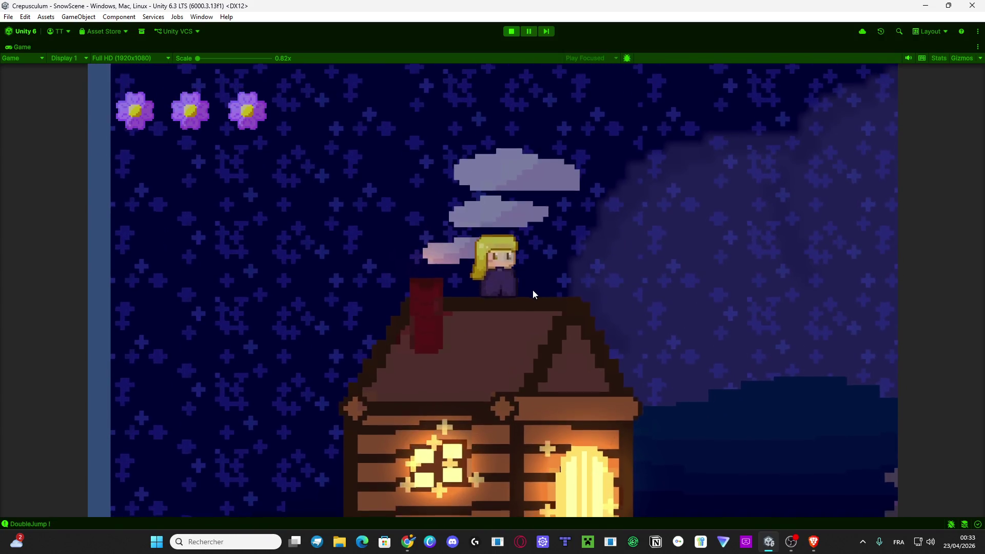
key("space")
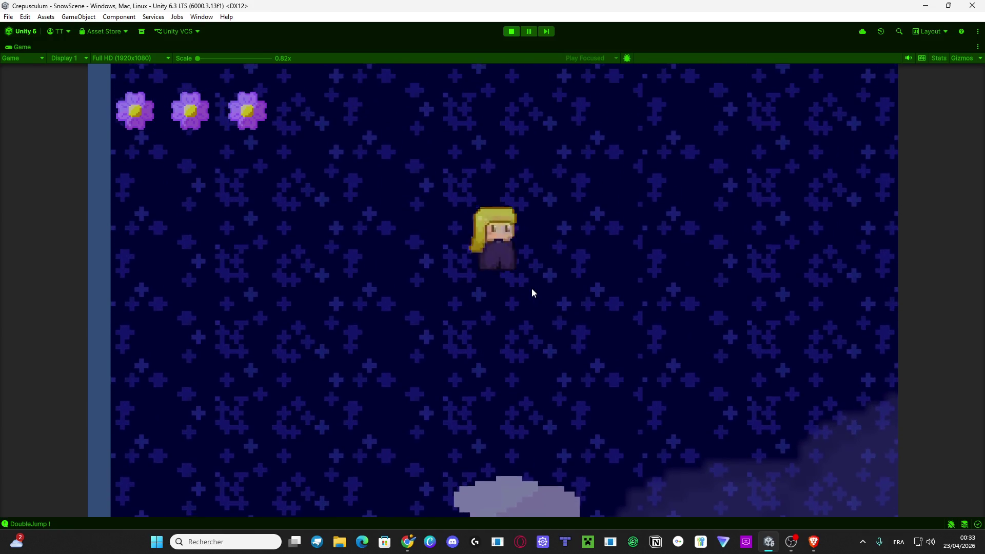
key("Left")
key("Right")
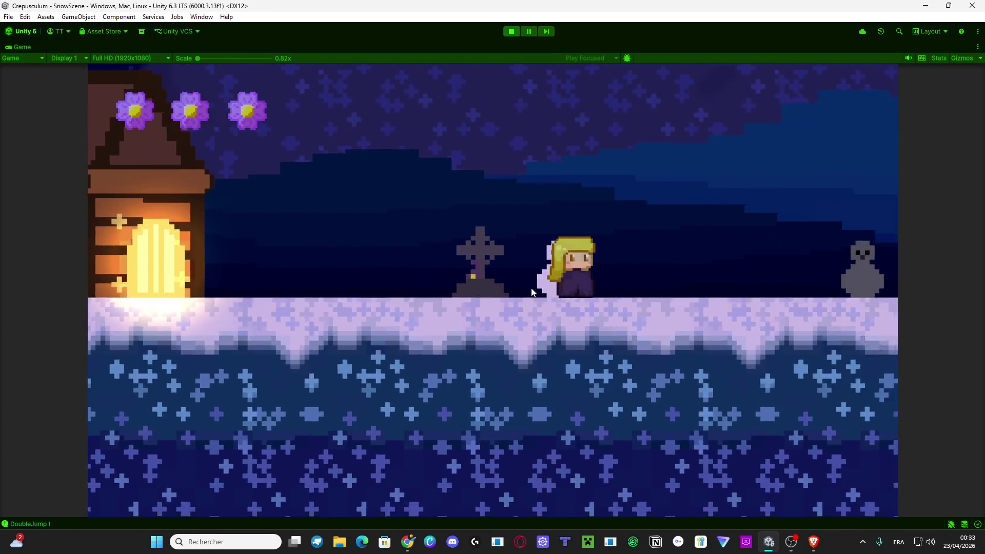
key("Right")
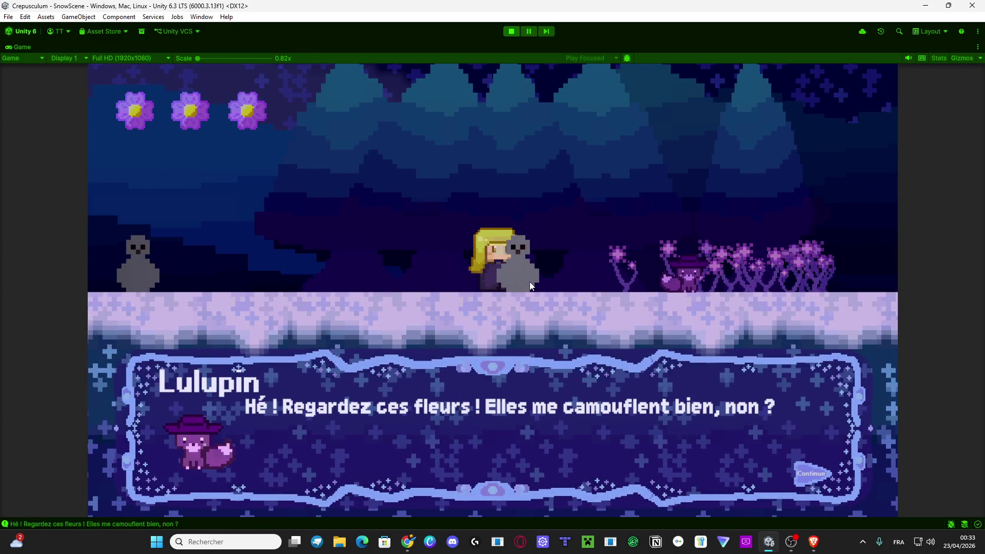
Advance Lulupin's flower dialogue and Vitalina's reply, then close the Flowers narration.
key("space")
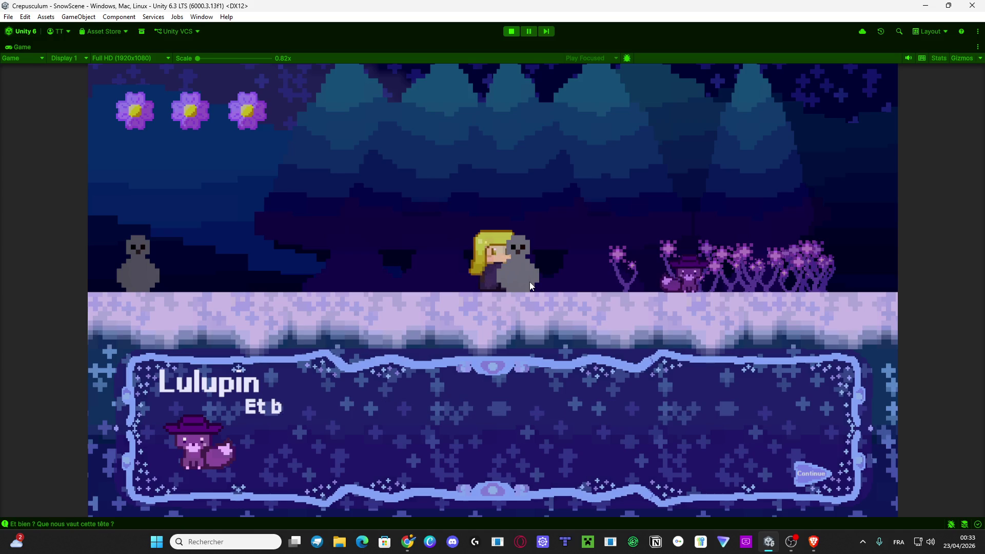
key("space")
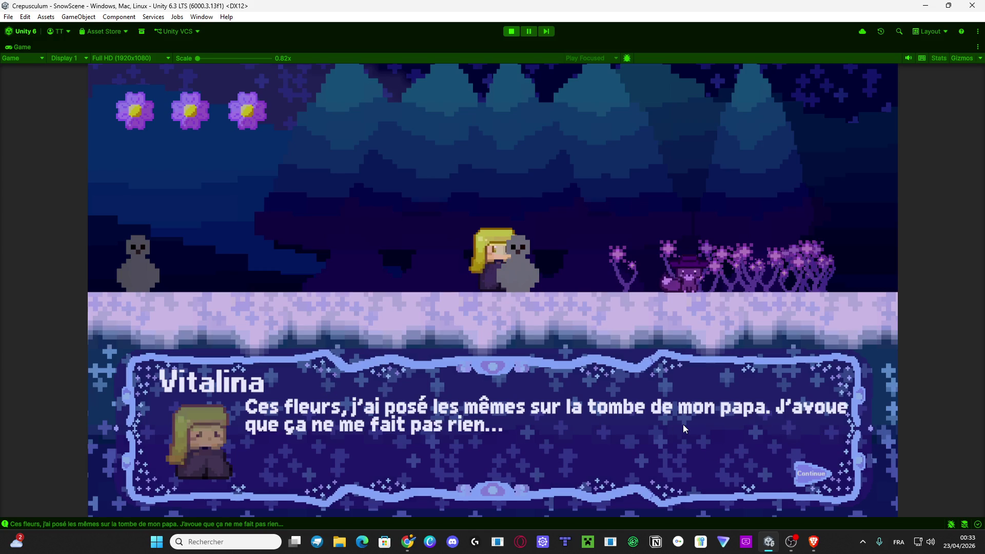
key("space")
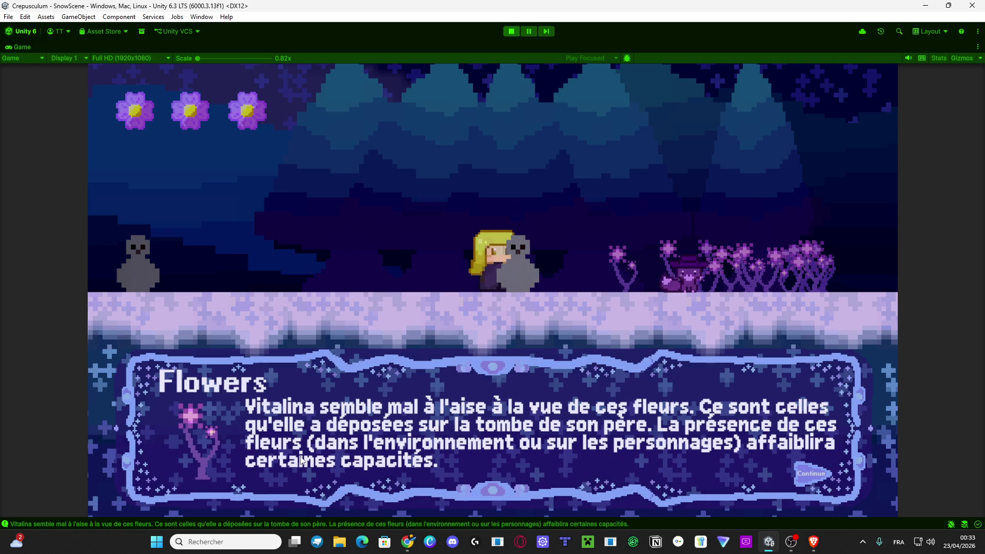
key("space")
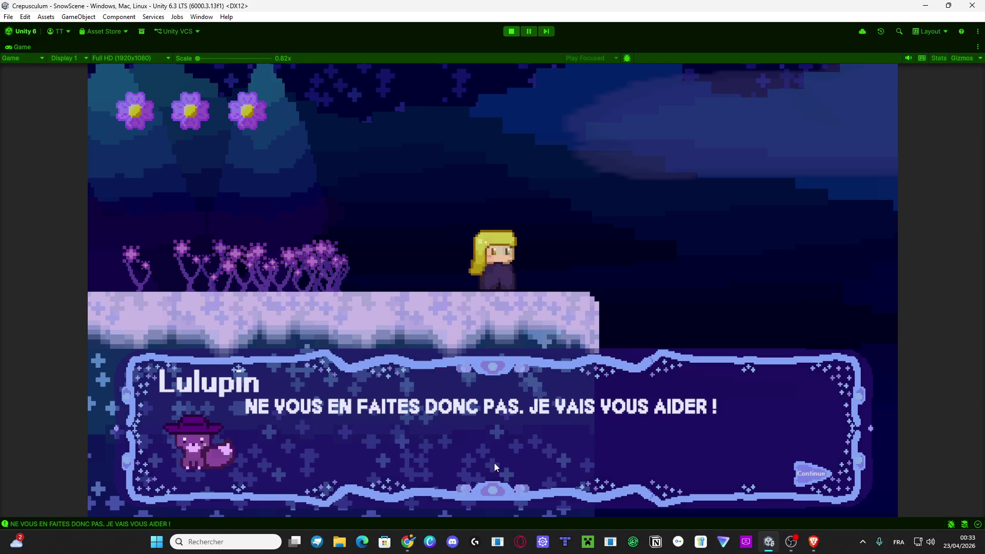
Advance the narration about growing stronger and Lulupin's double-jump explanation to the chasm hint.
left_click(494, 463)
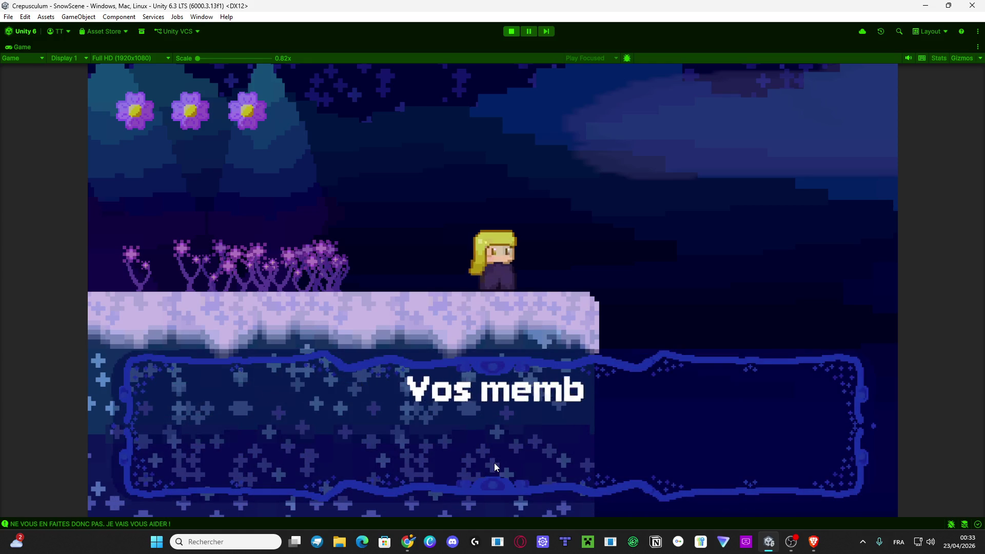
left_click(494, 463)
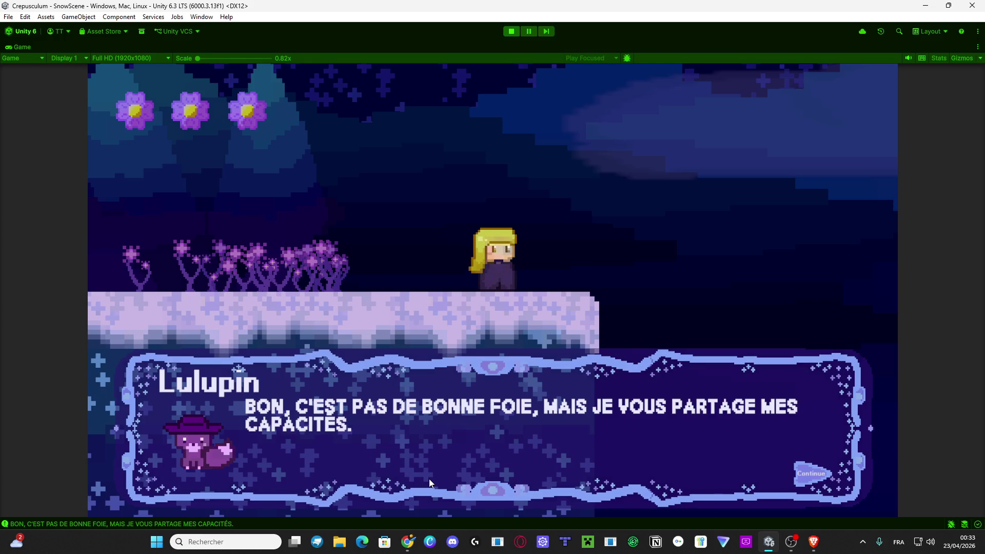
left_click(429, 479)
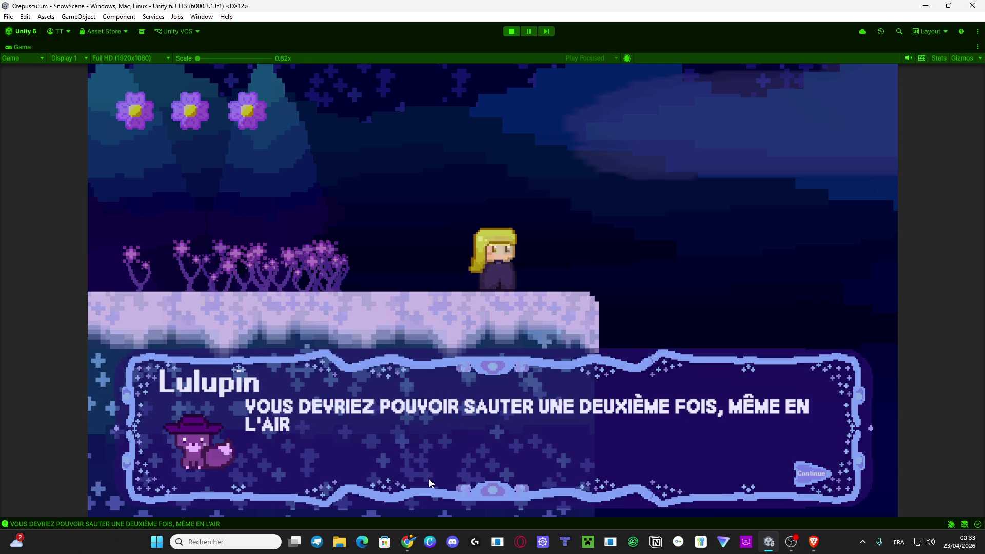
left_click(429, 479)
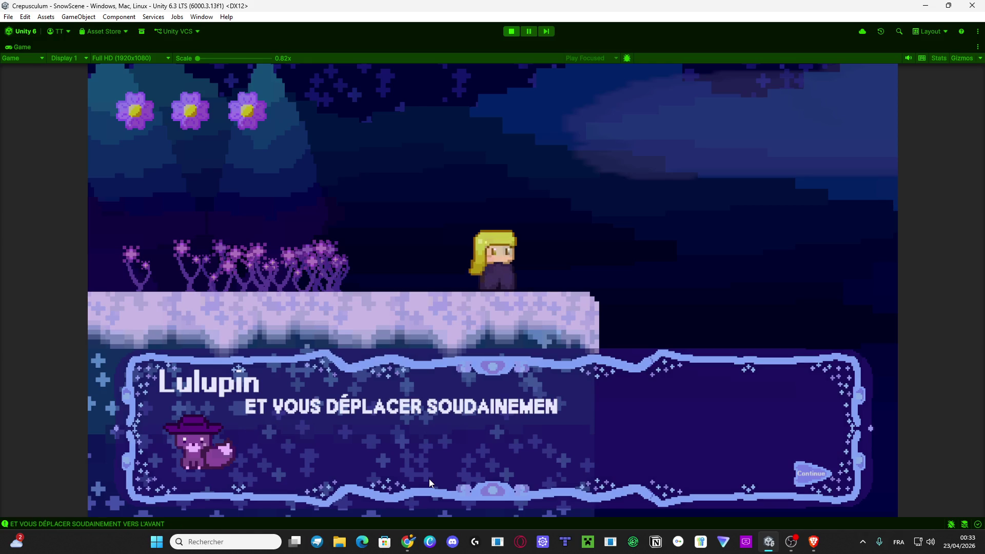
left_click(429, 479)
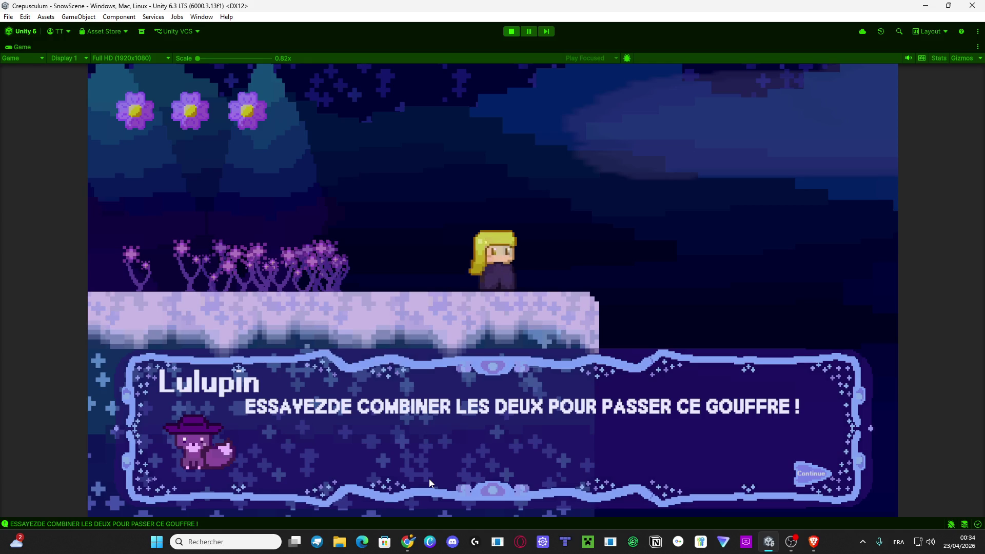
Page through the double-jump and dash unlock messages to the 'Passer le ravin' objective.
left_click(429, 479)
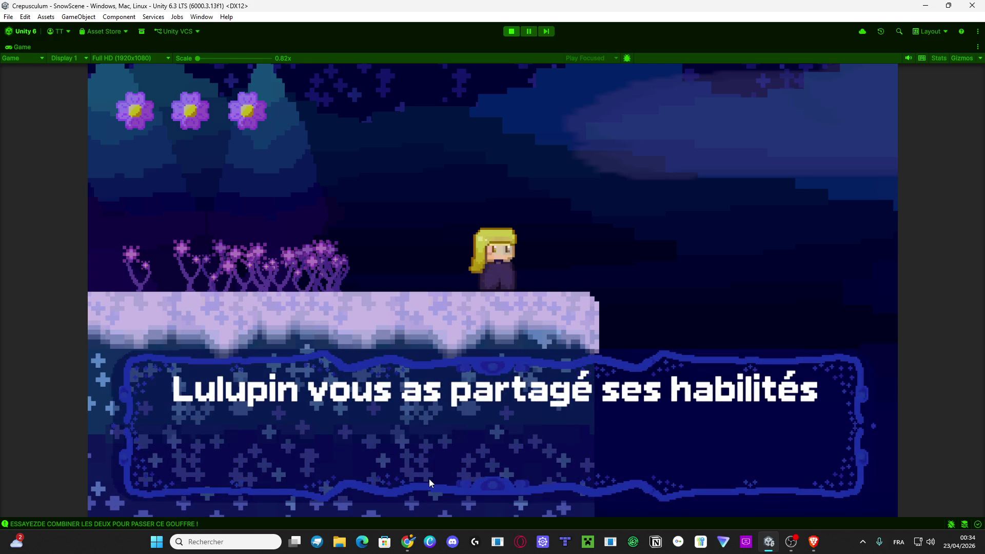
left_click(429, 479)
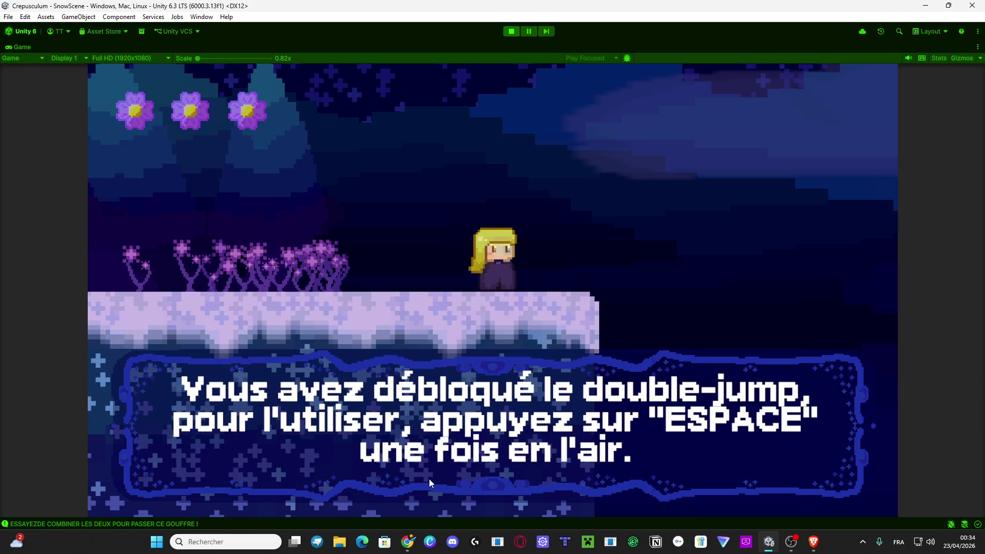
left_click(429, 479)
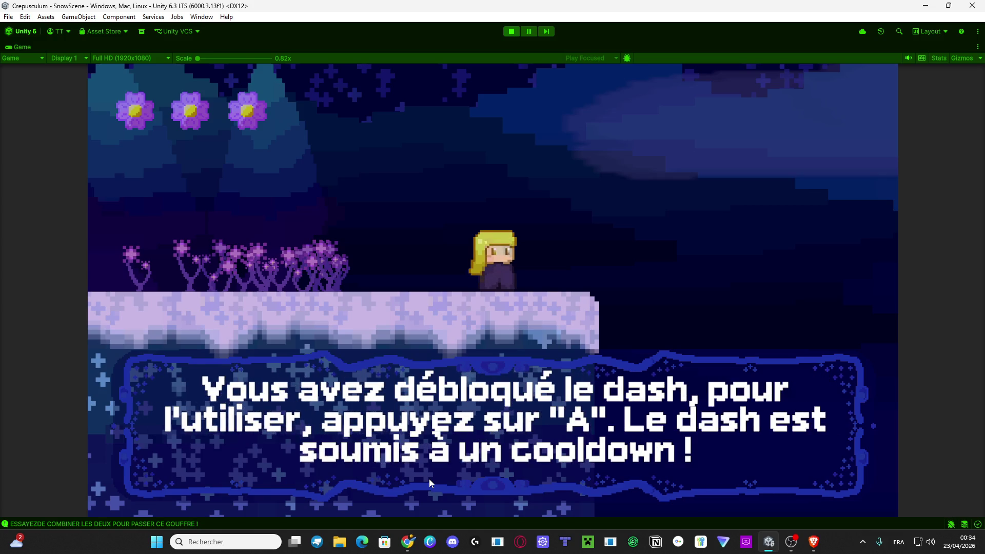
left_click(429, 479)
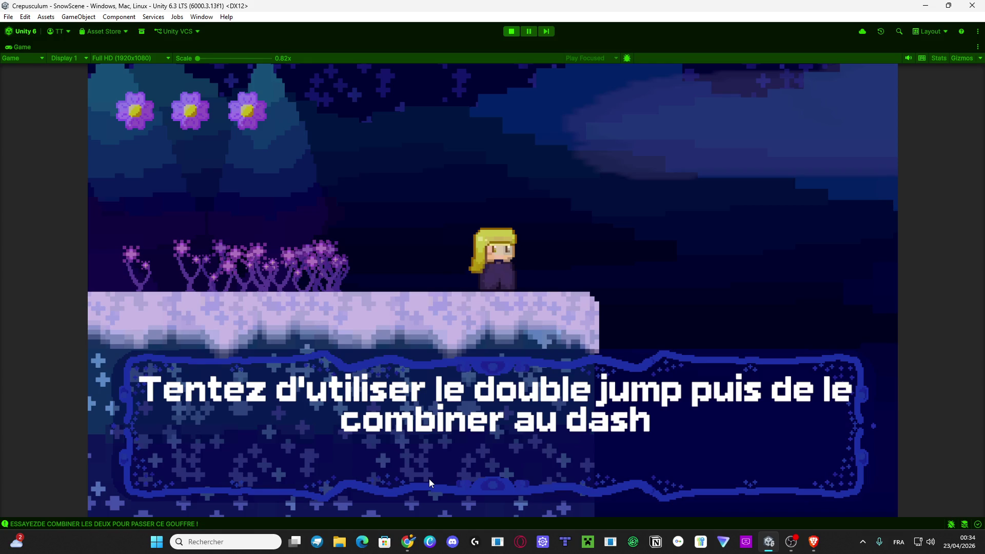
left_click(429, 478)
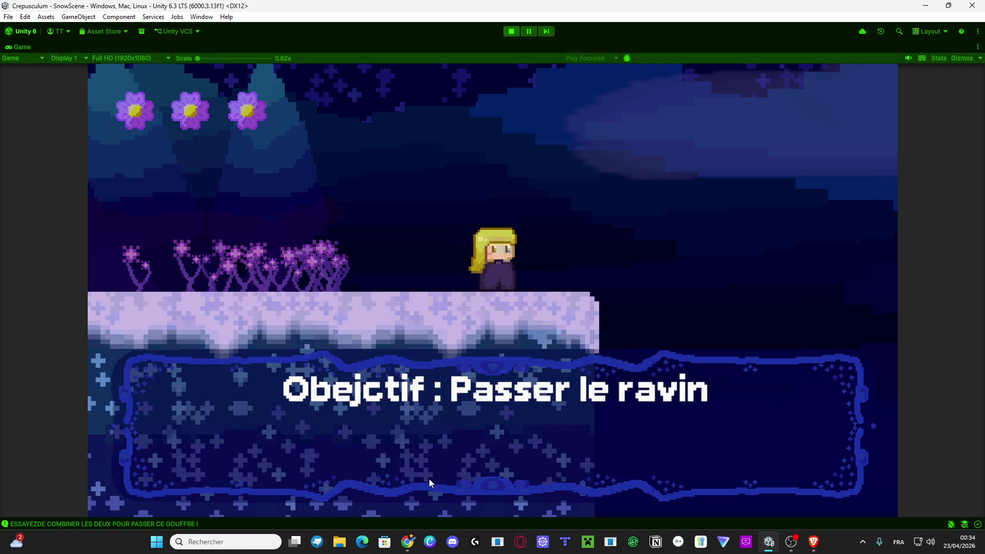
left_click(428, 478)
Cross the ravine with a jump, double jump and dash, landing on the snowy ledge.
key("d")
key("space")
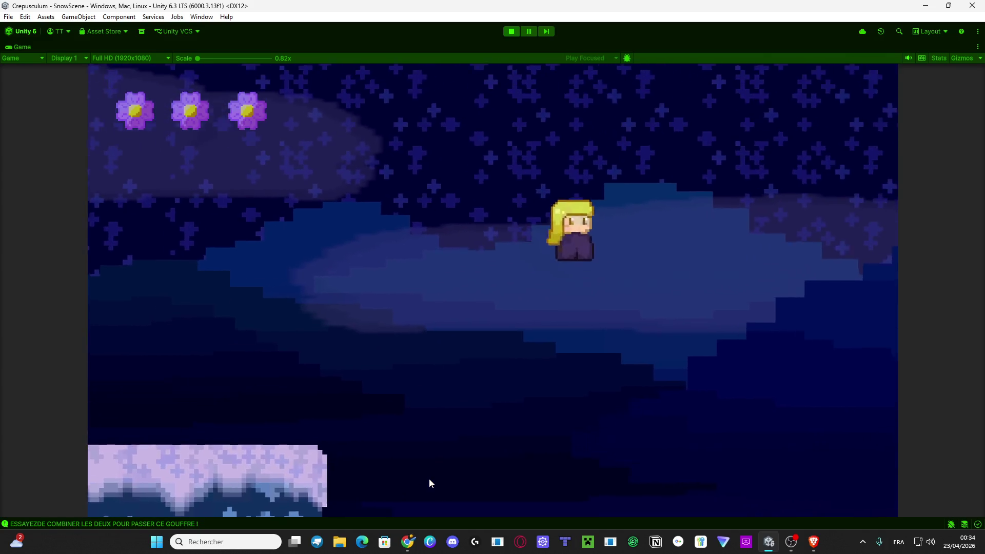
key("space")
key("shift")
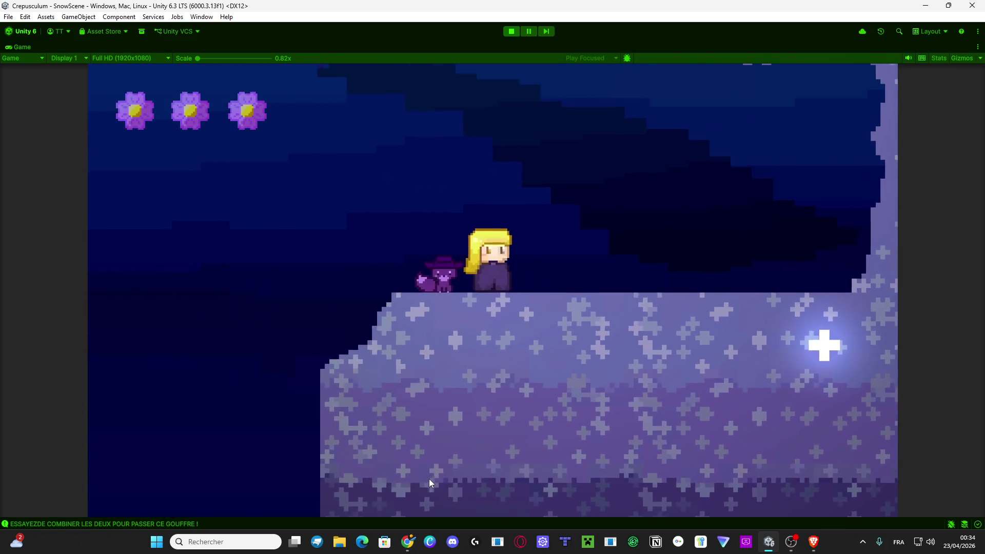
key("q")
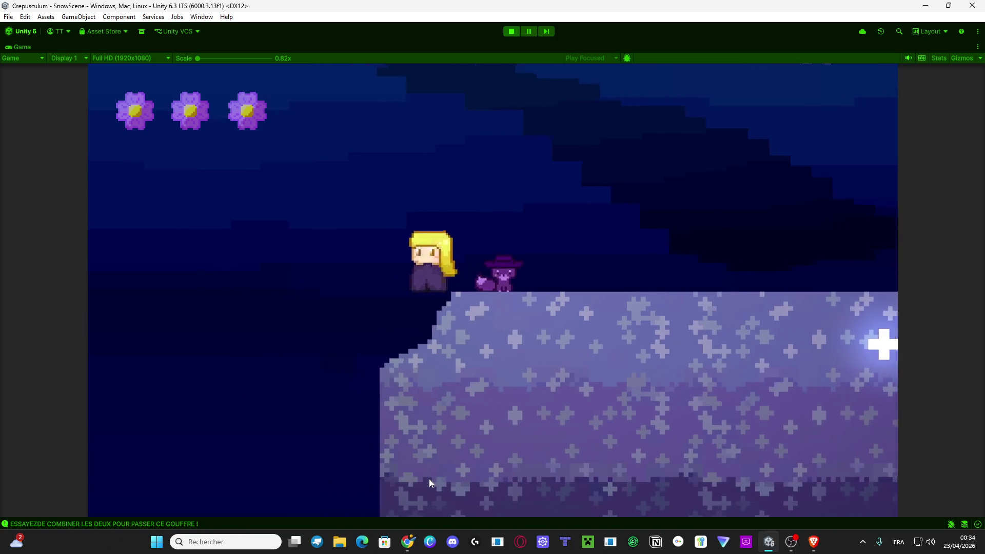
key("space")
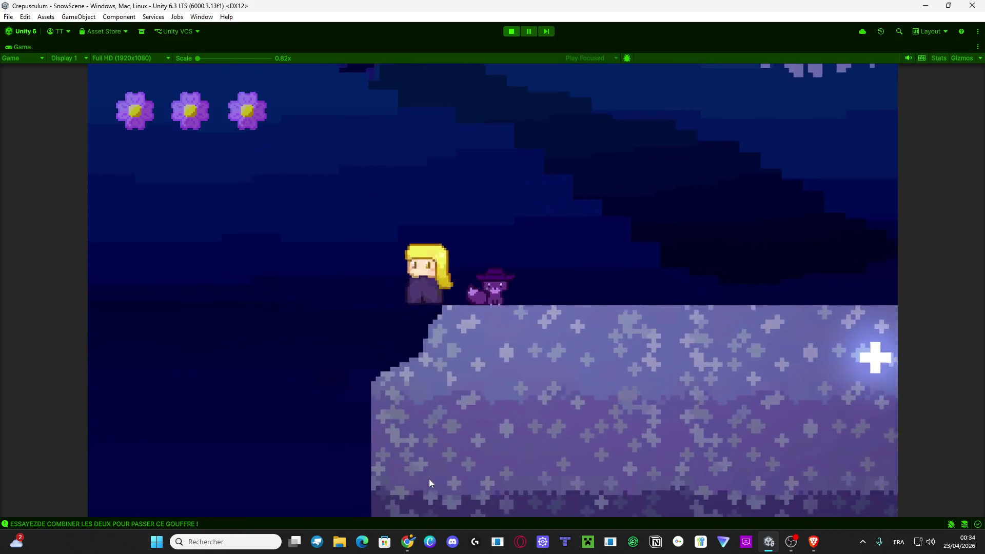
key("d")
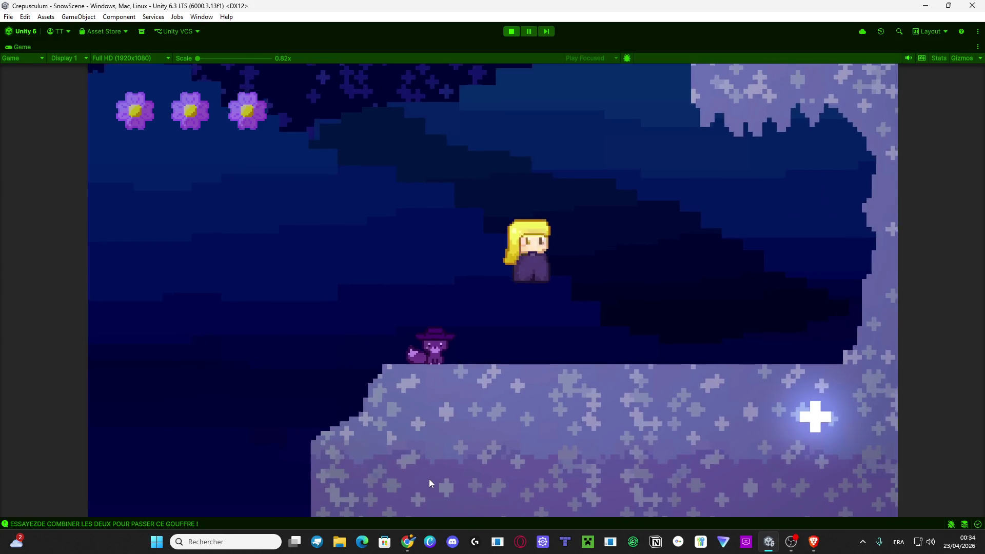
key("q")
Jump over the cat and run right through the snowy cave until Vitalina complains.
key("d")
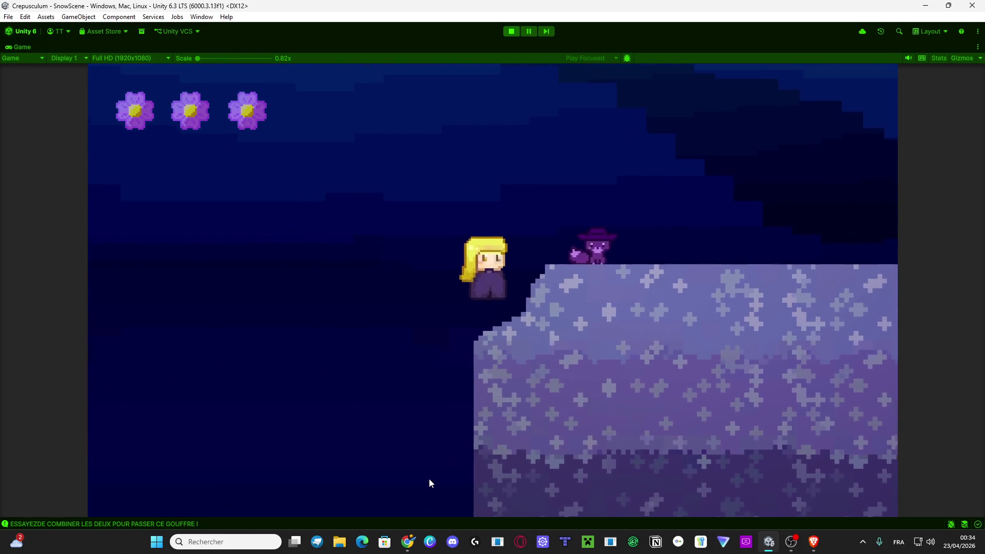
key("space")
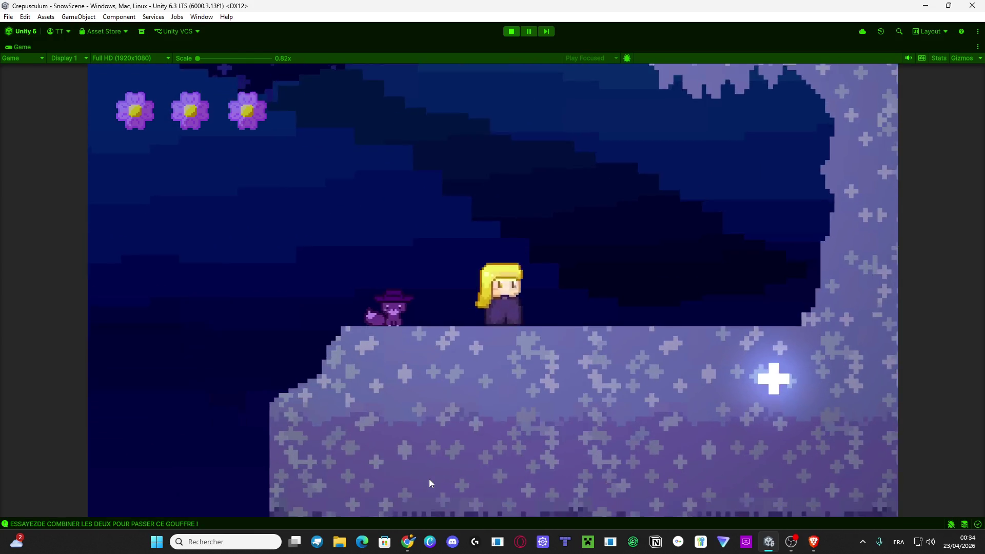
key("d")
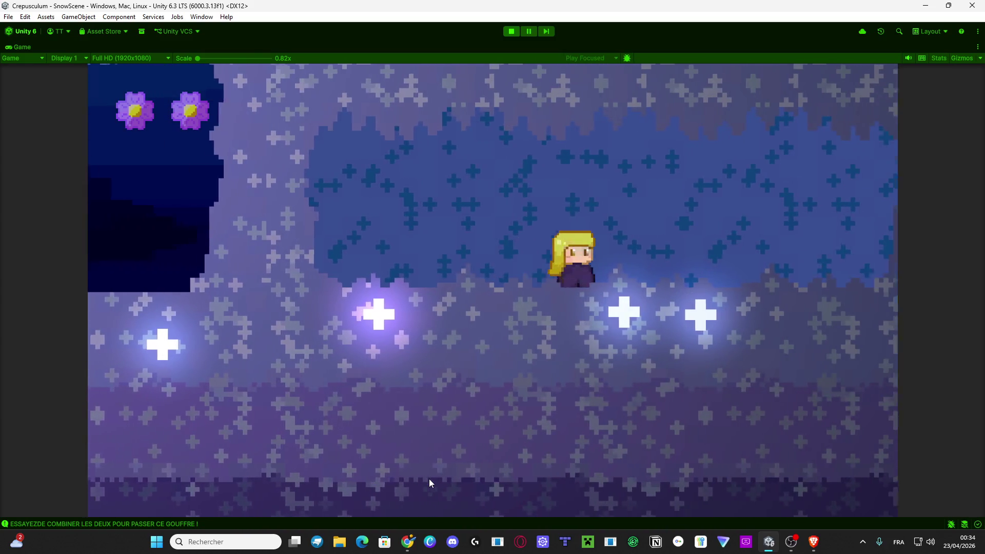
key("d")
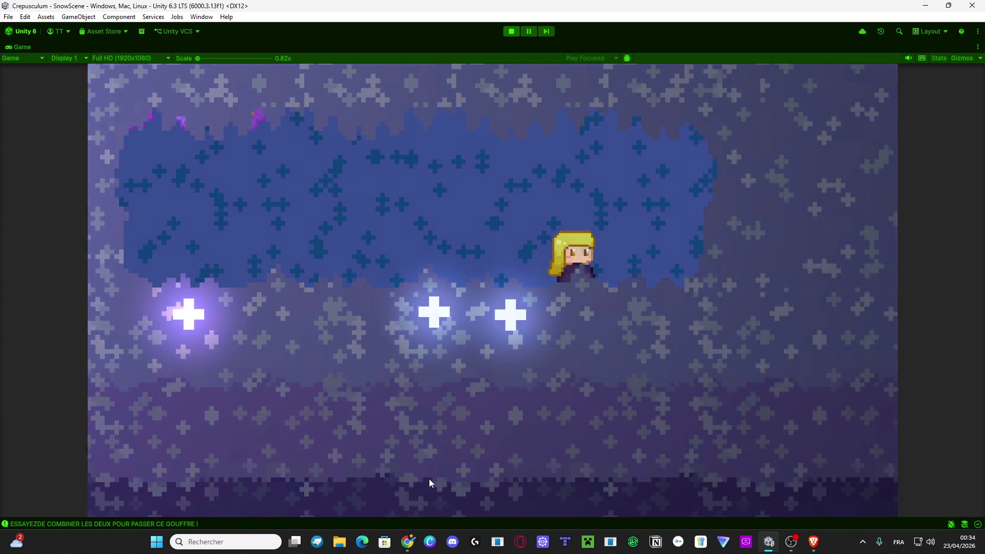
key("d")
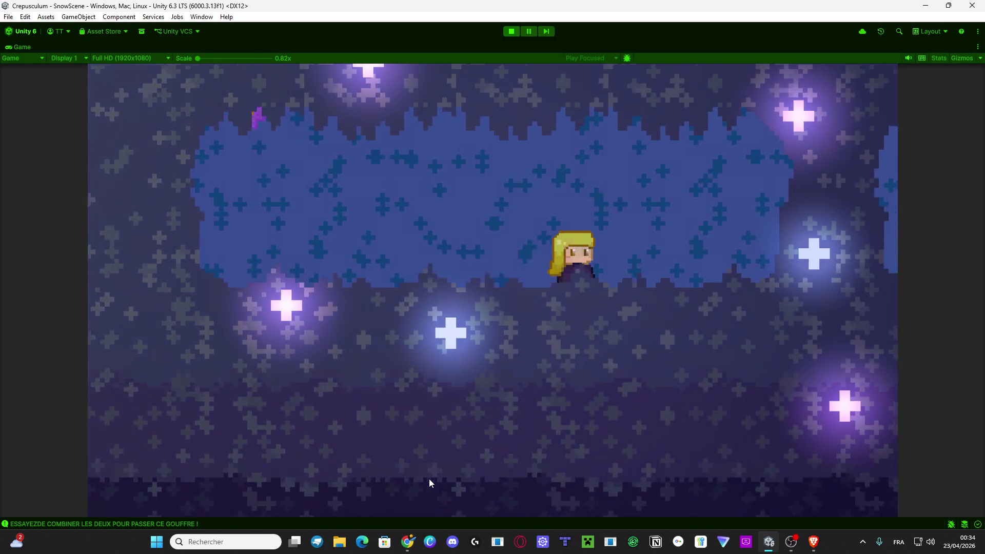
key("d")
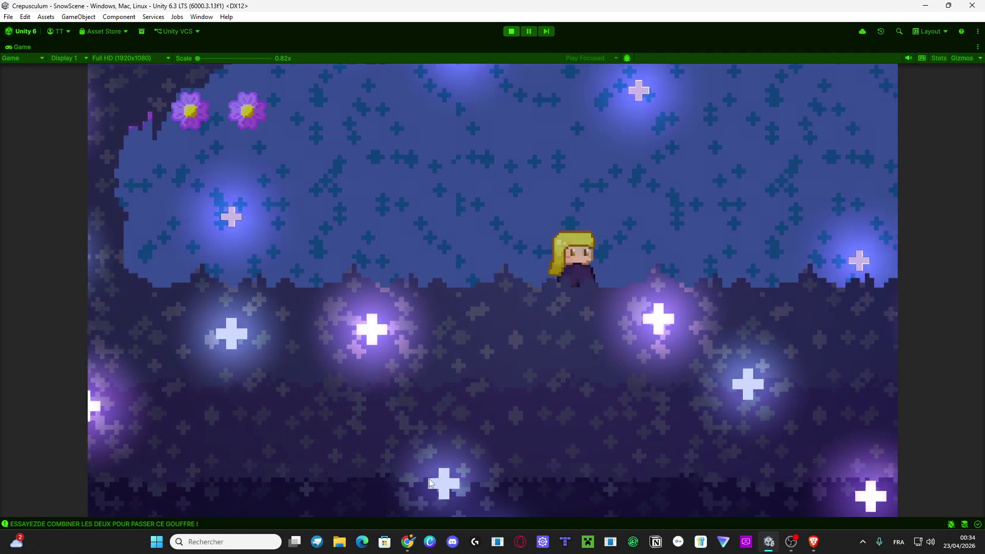
key("d")
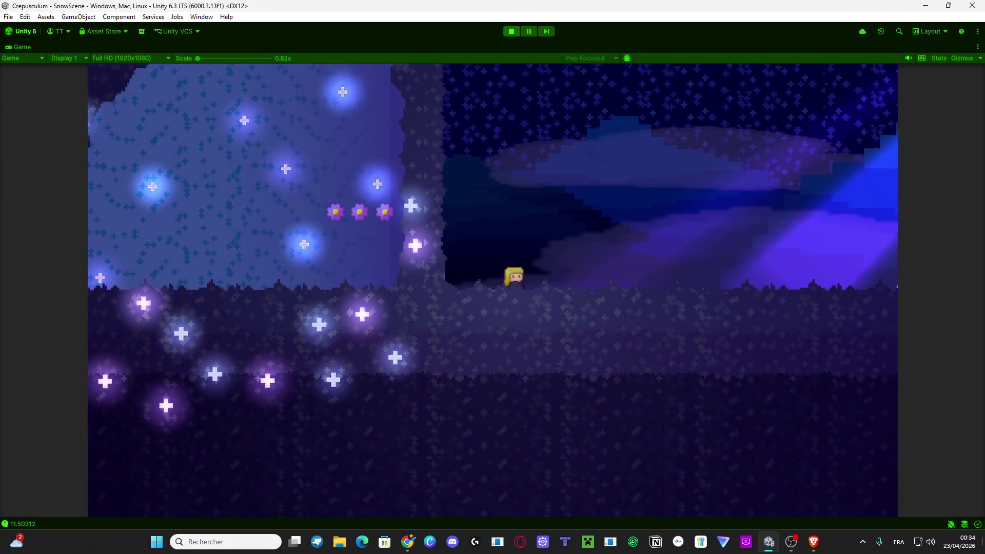
key("d")
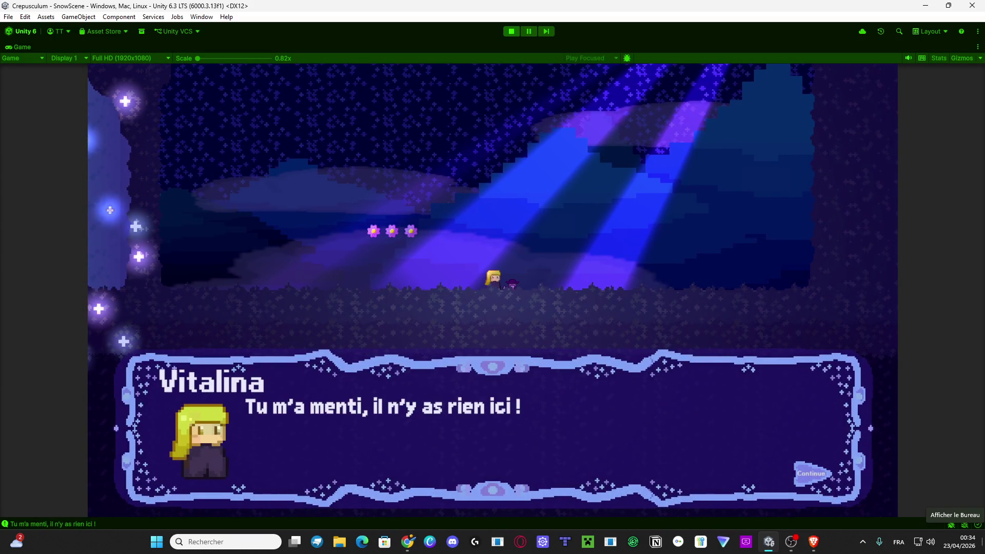
Continue the closing dialogue until the crystal pillar becomes a glowing portal and Vitalina enters it.
key("space")
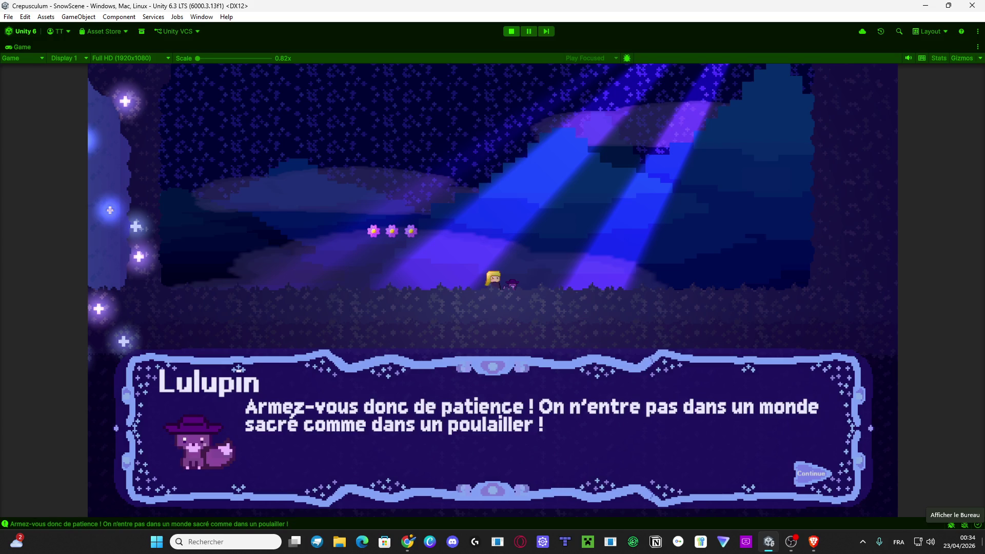
key("space")
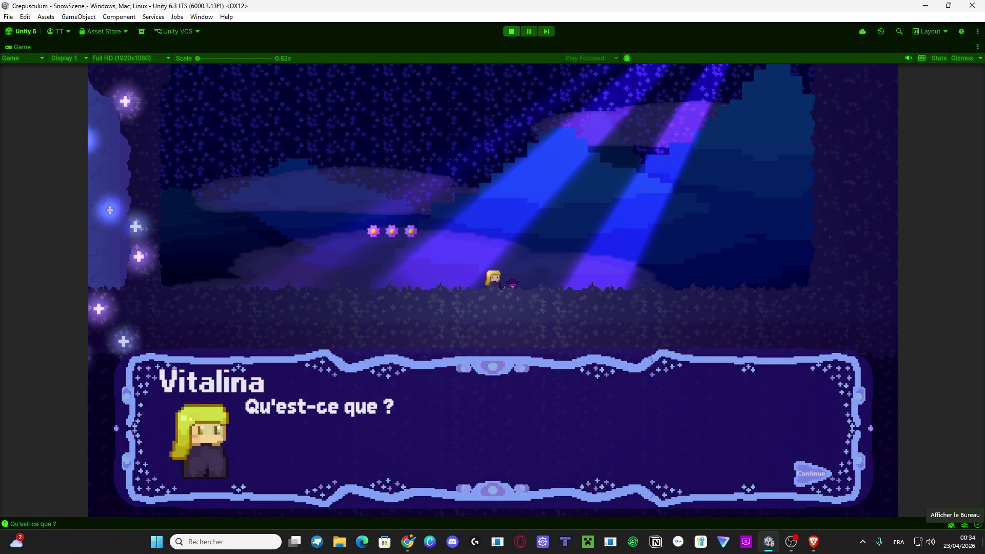
key("space")
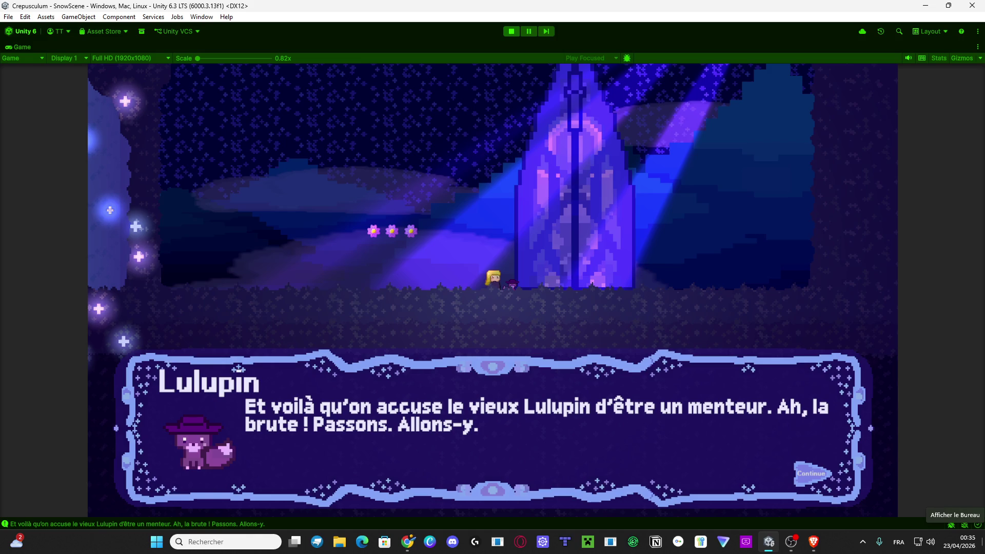
key("space")
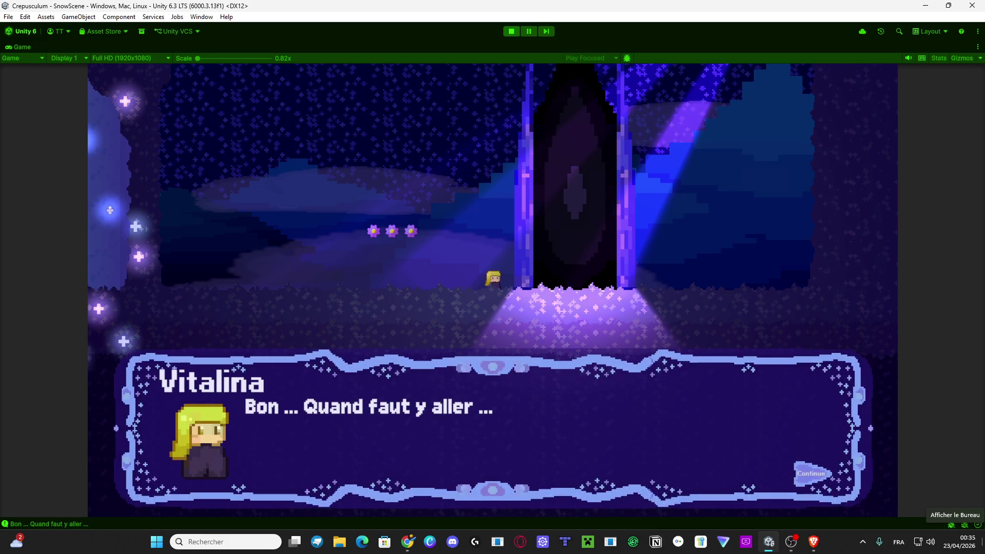
key("space")
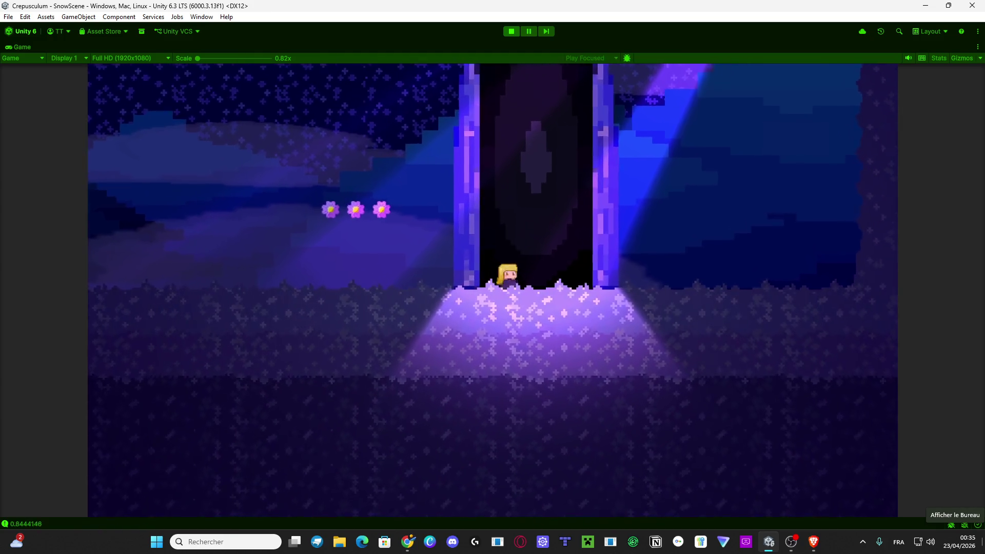
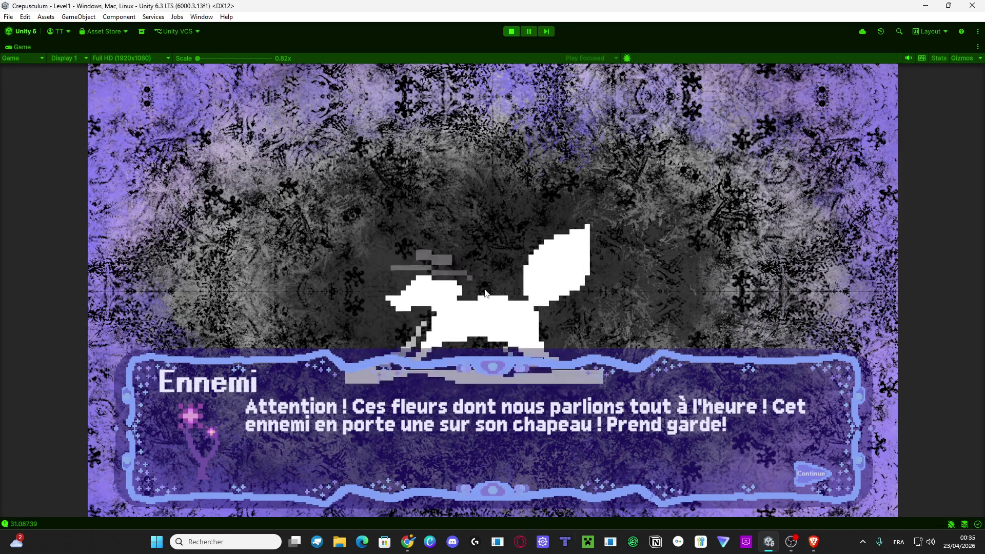
Restore the editor layout, show the Console, and hide info messages so only warnings and errors show.
double_click(23, 47)
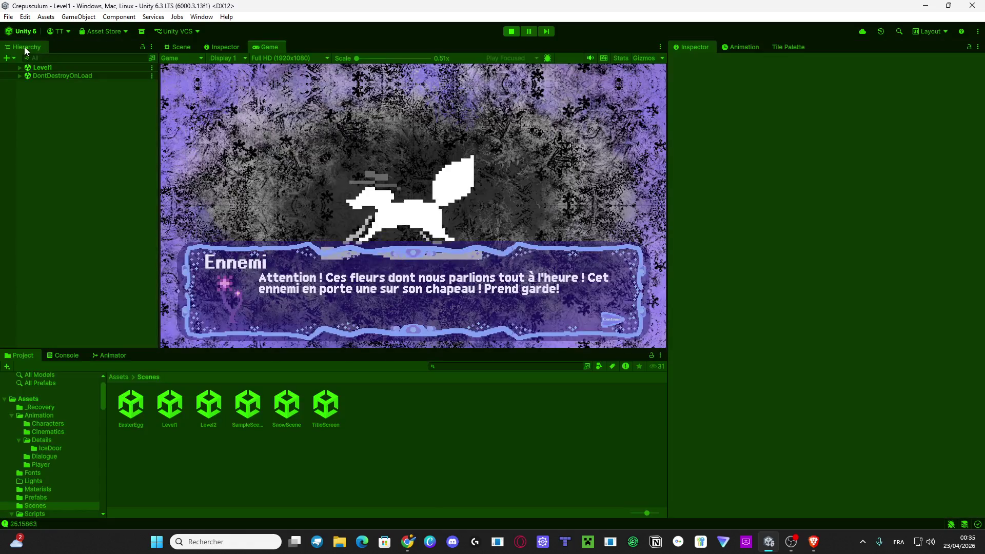
left_click(63, 356)
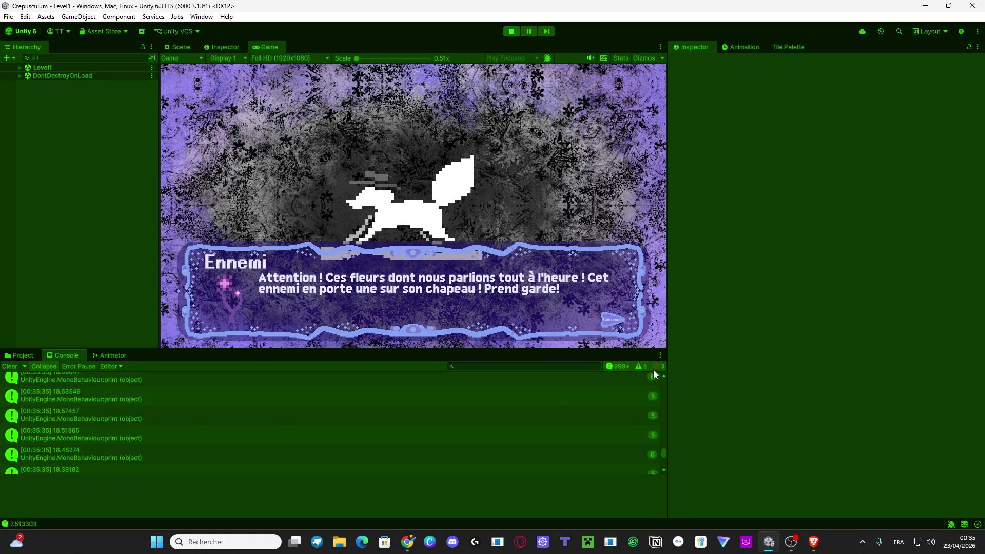
left_click(623, 367)
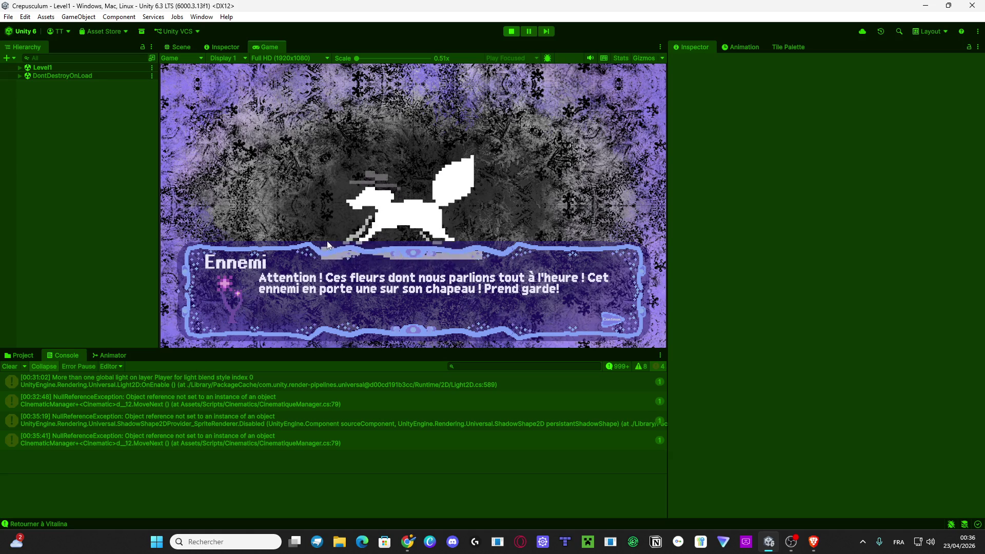
Dismiss the Ennemi dialogue, deactivate LoadScreen under DontDestroyOnLoad, and maximize the Game view.
left_click(475, 192)
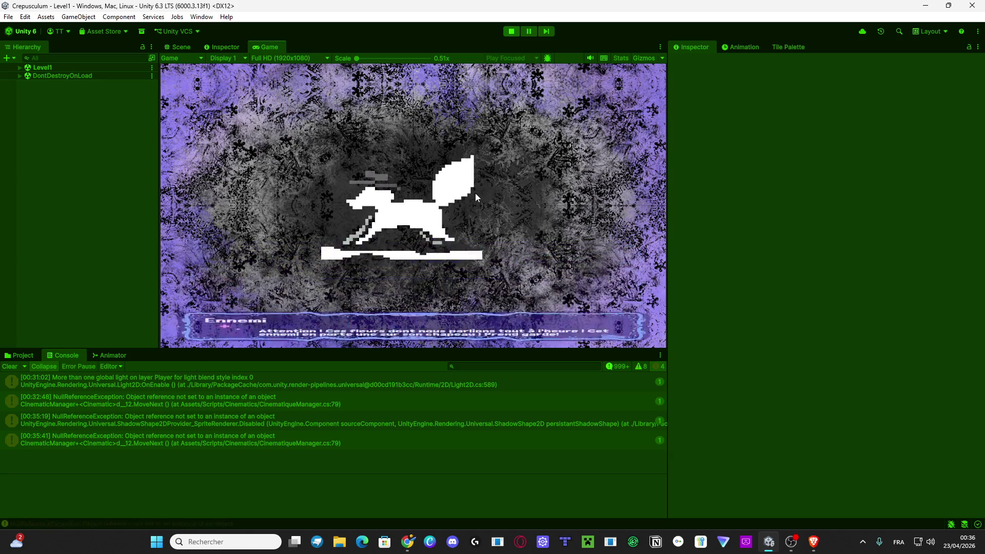
left_click(20, 76)
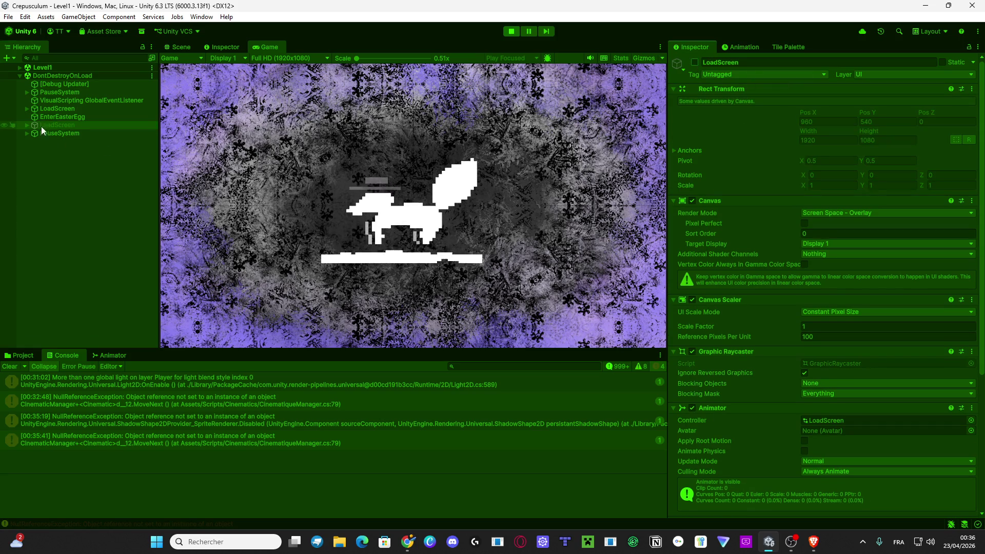
left_click(34, 107)
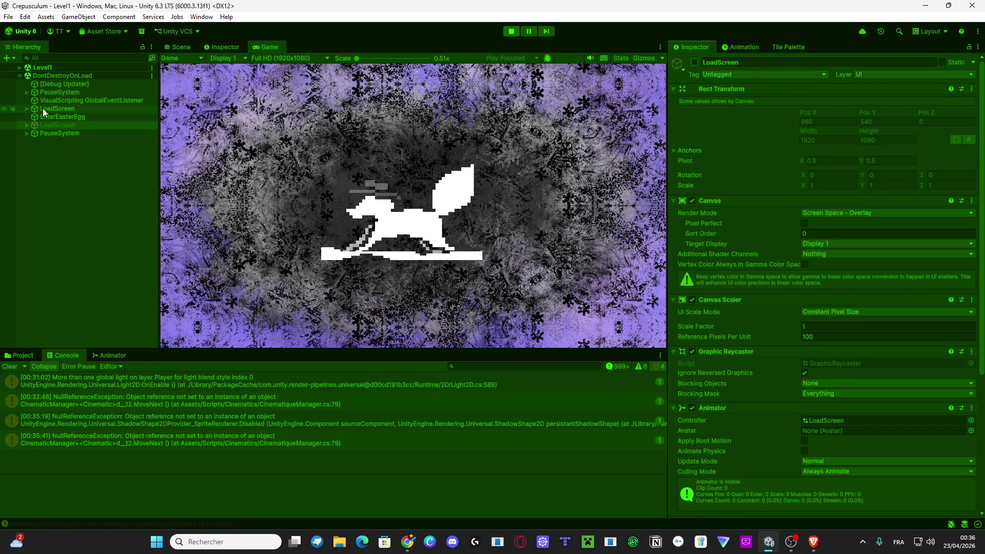
left_click(696, 63)
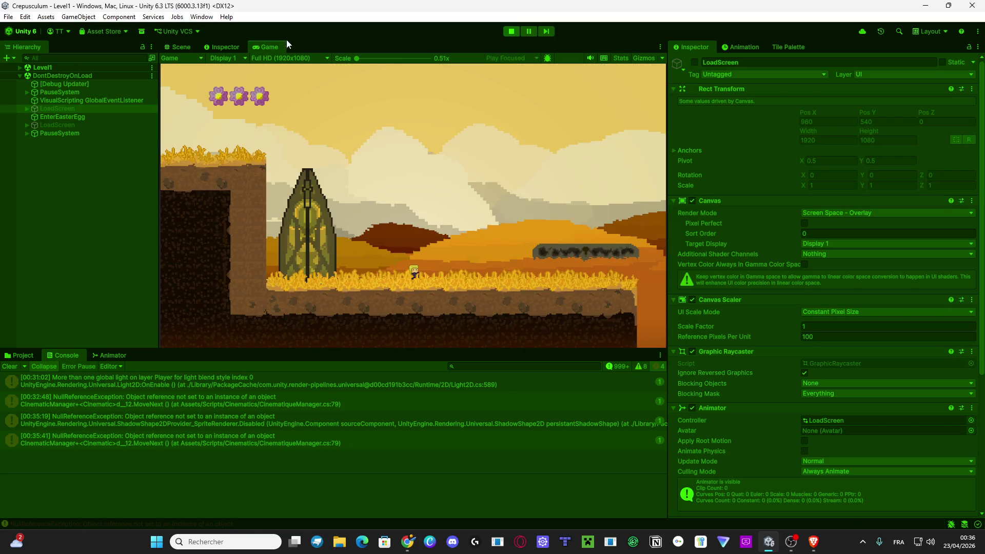
double_click(269, 48)
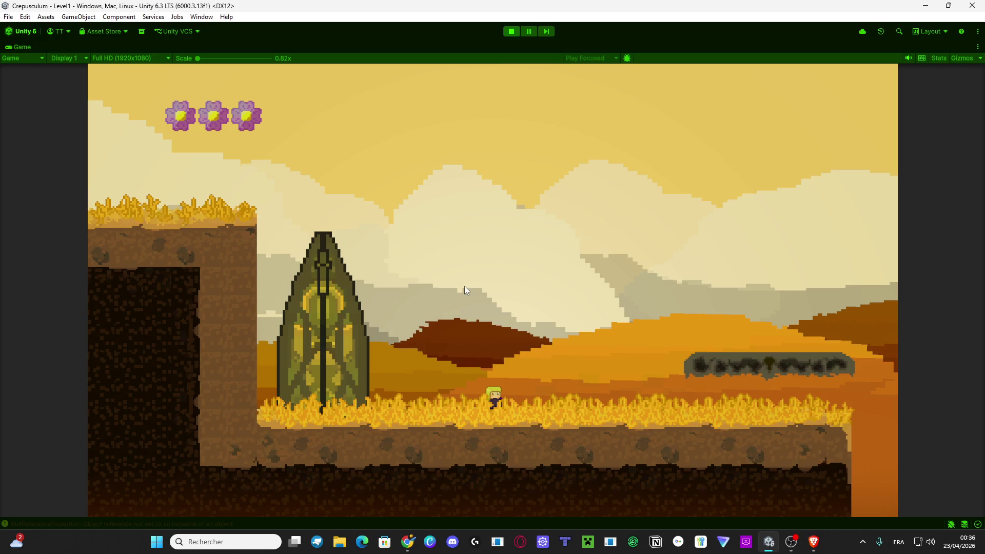
Run and jump right across the floating platform to the pillar and the cliff.
key("d")
key("space")
key("d")
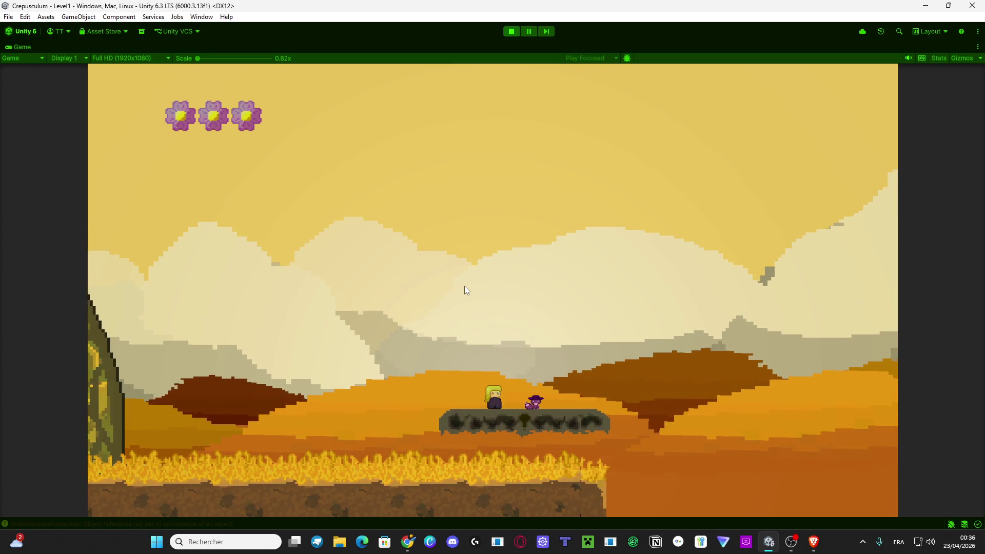
key("d")
key("space")
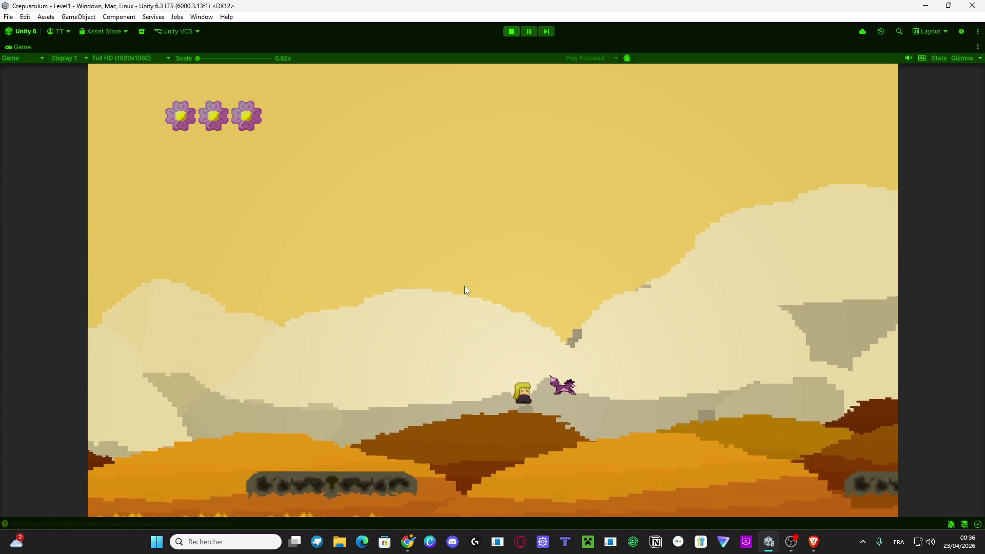
key("d")
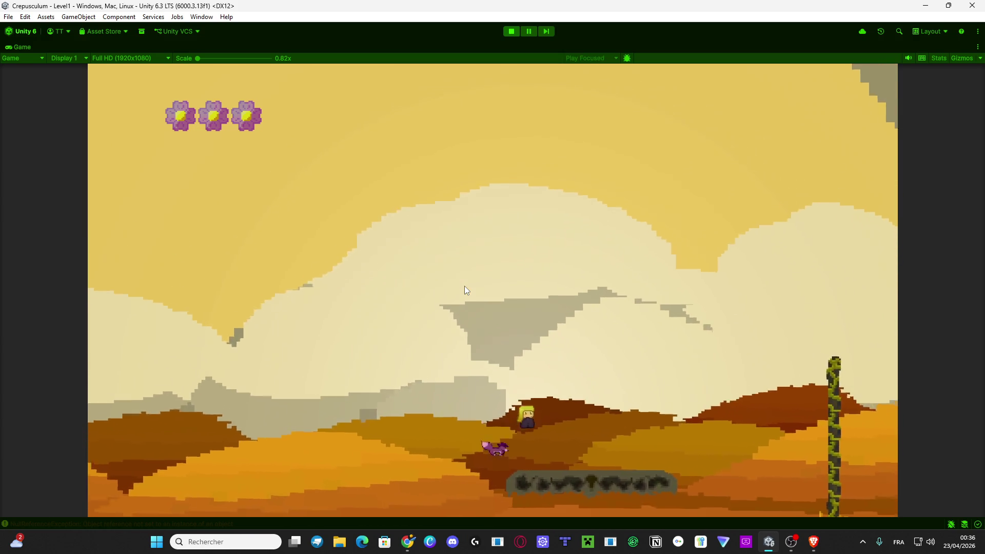
key("d")
key("space")
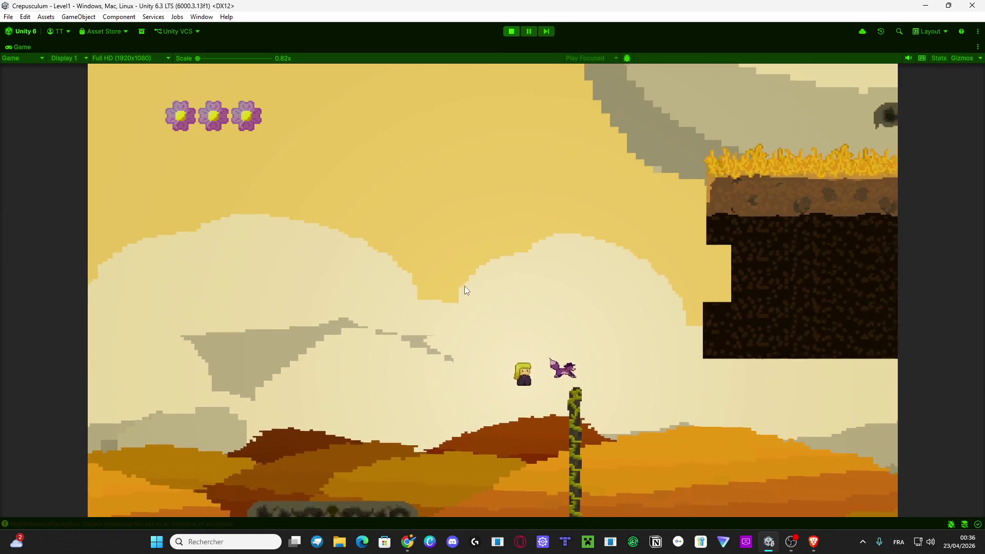
key("d")
key("space")
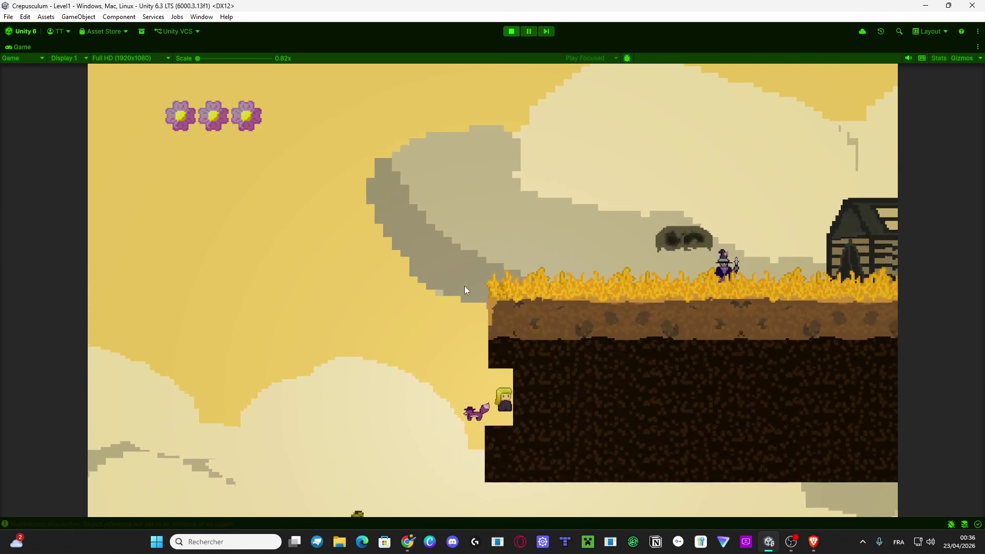
Climb the cliff via the rock and house roof onto the higher ledge.
key("a")
key("space")
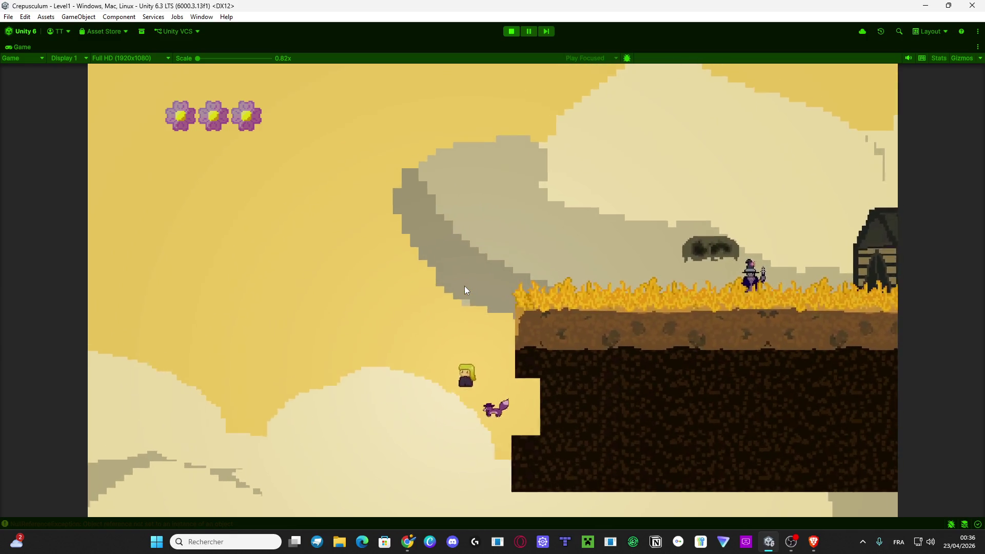
key("space")
key("d")
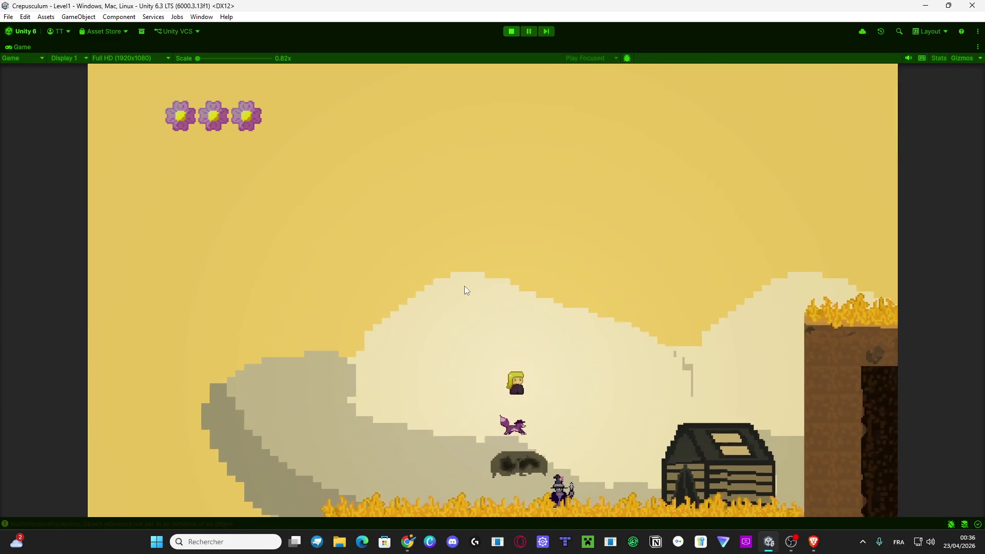
key("space")
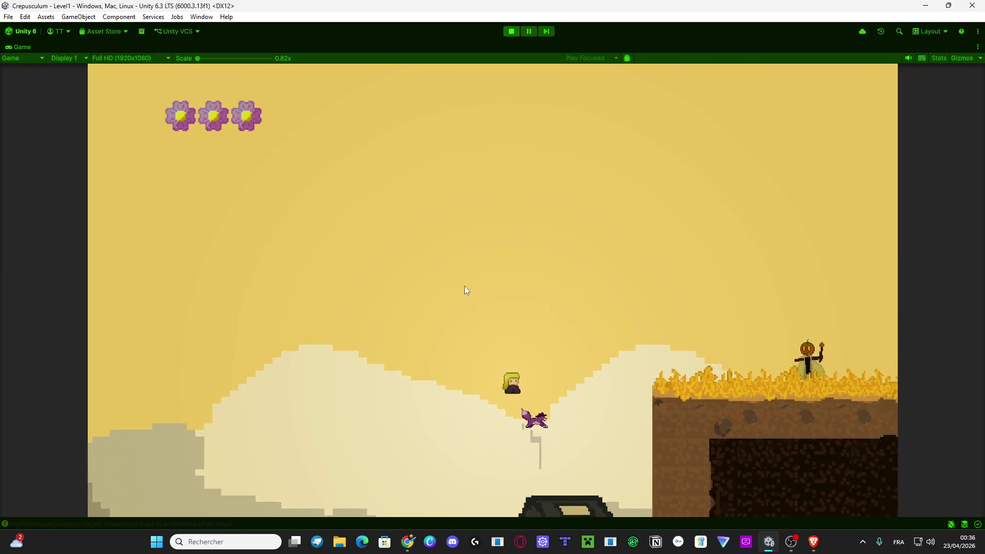
key("d")
key("space")
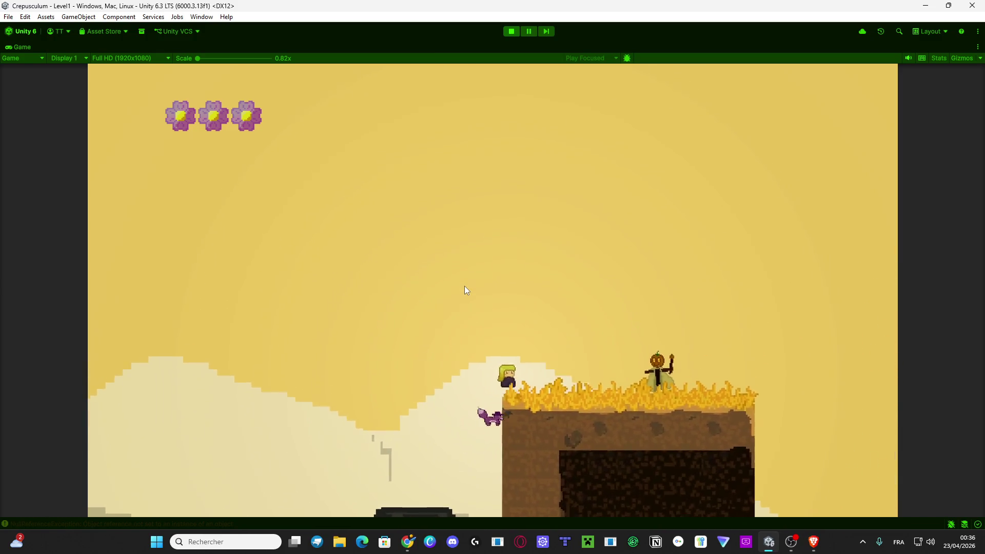
key("d")
key("space")
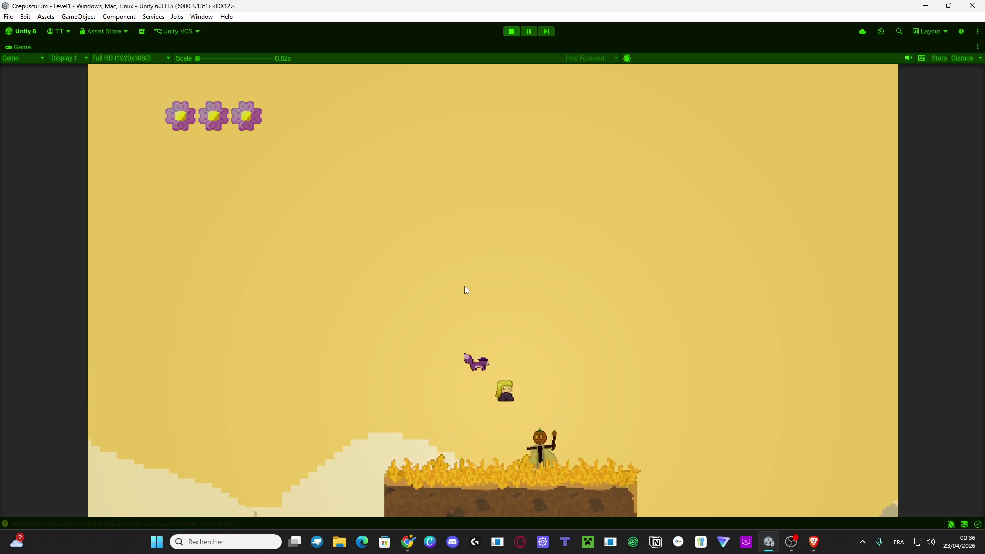
Reach the scarecrow and advance Silly's dialogue to its end.
key("d")
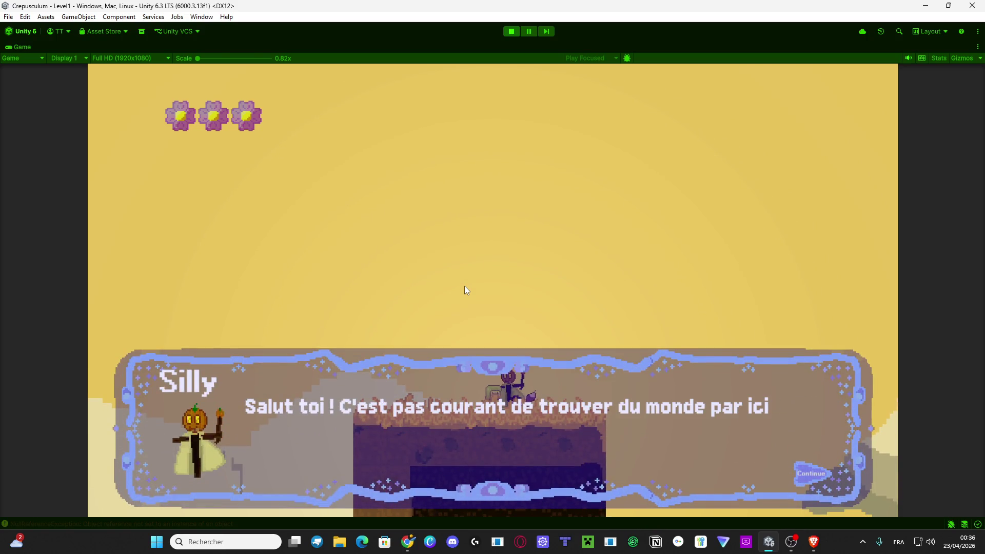
key("space")
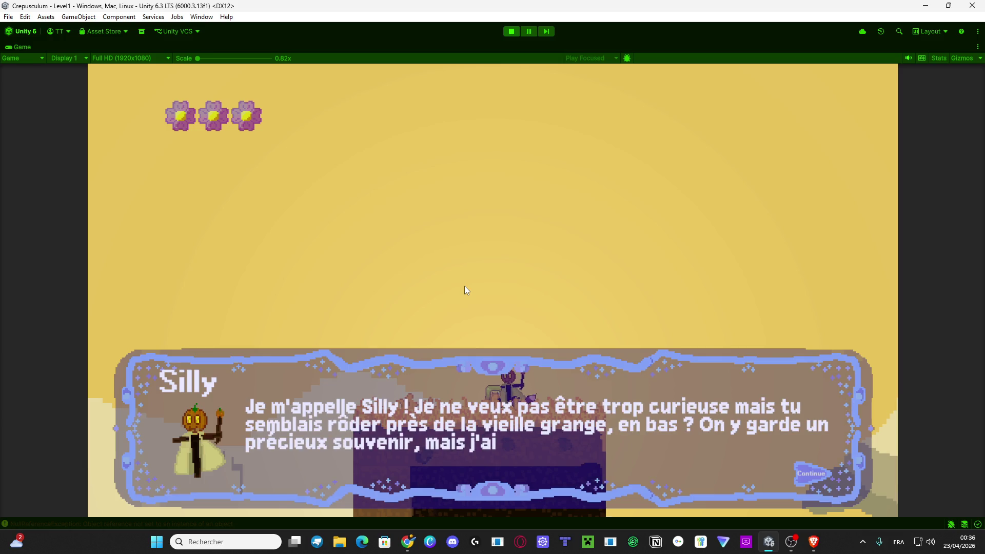
key("space")
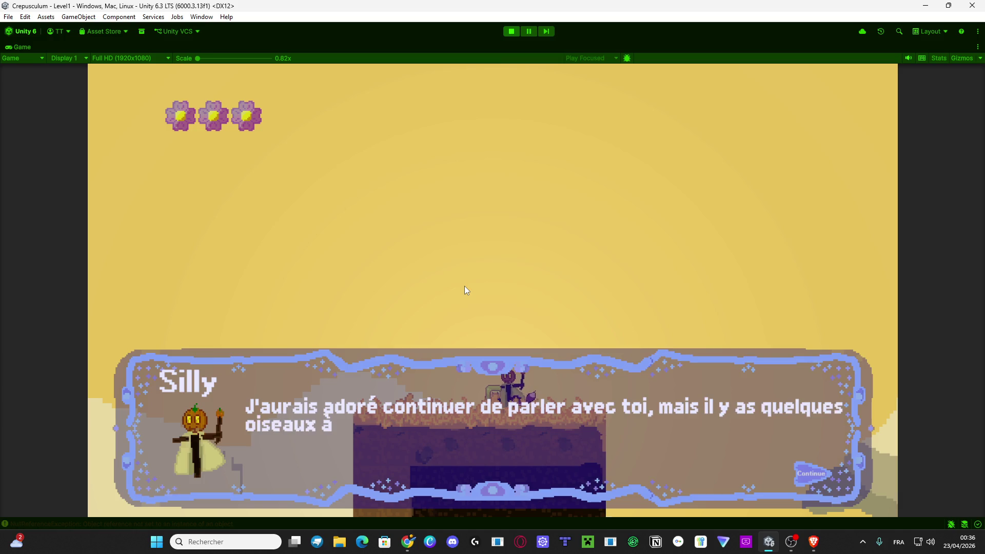
key("space")
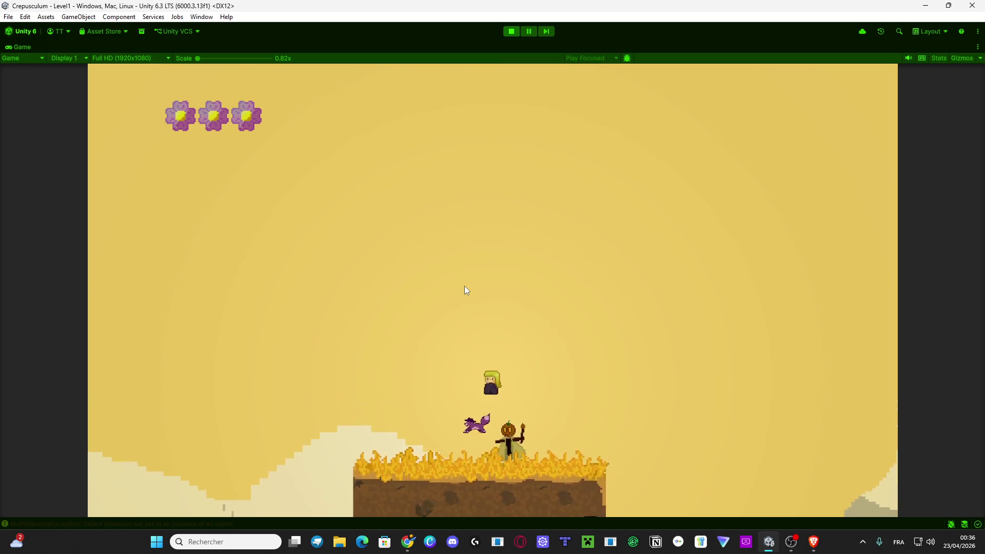
Cross the cloud platforms and advance the Vitalina and Lulupin conversation.
key("Right")
key("space")
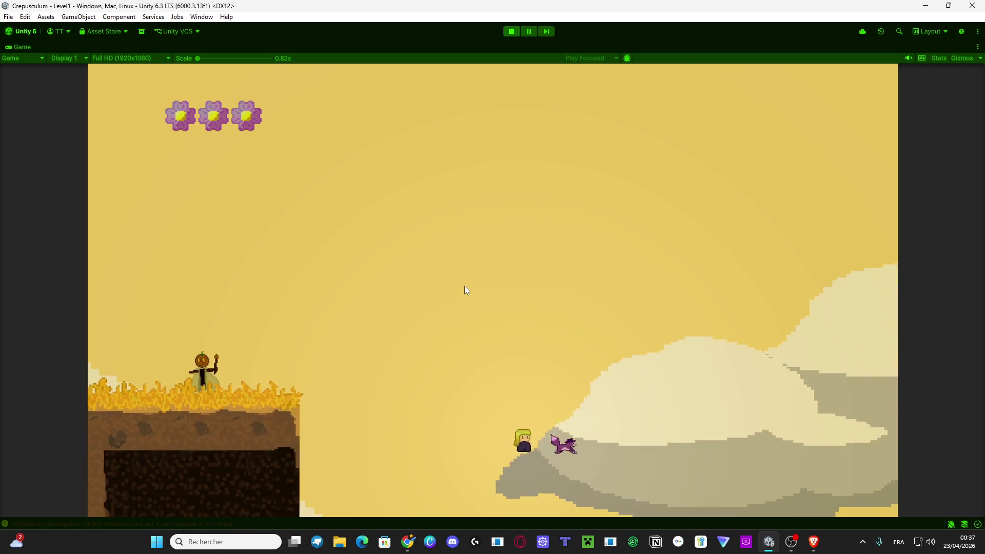
key("Right")
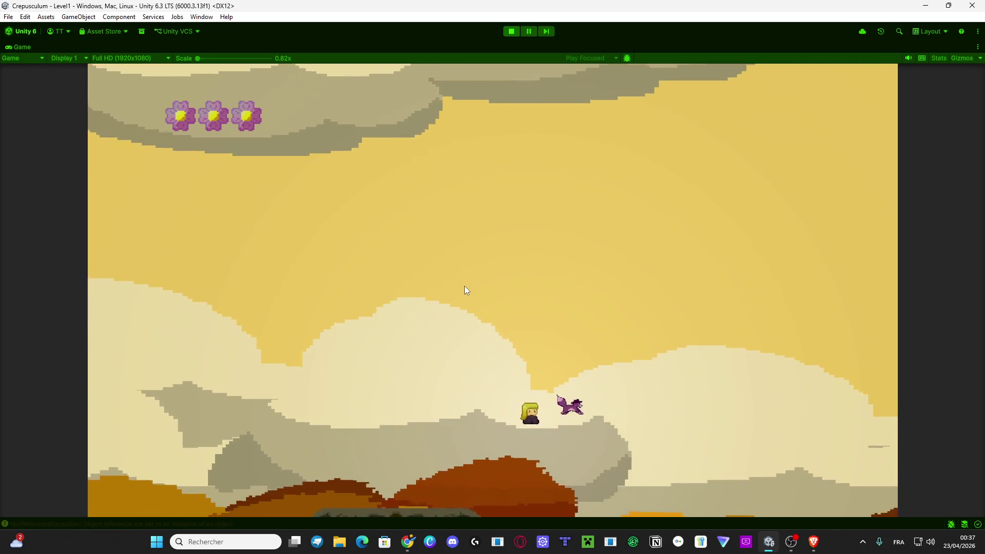
key("Right")
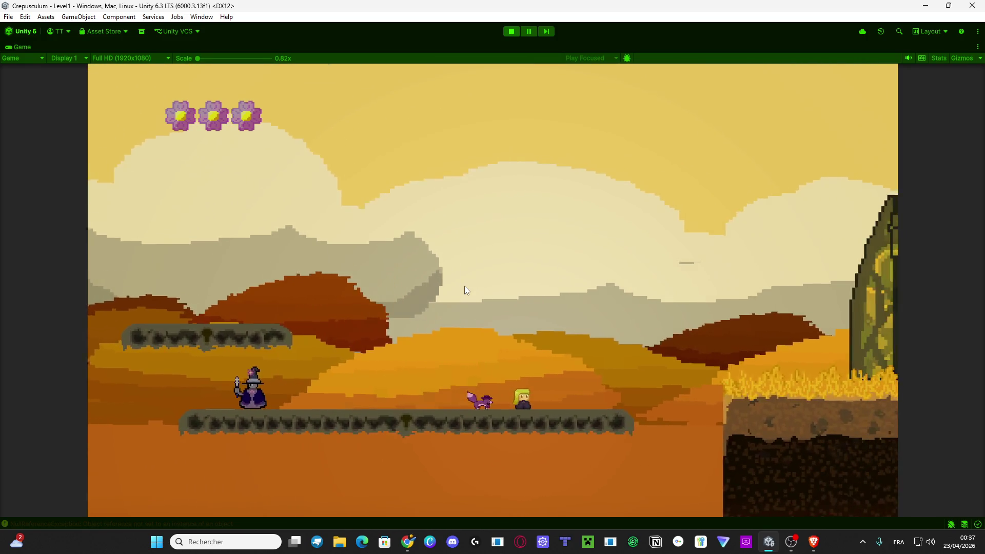
key("space")
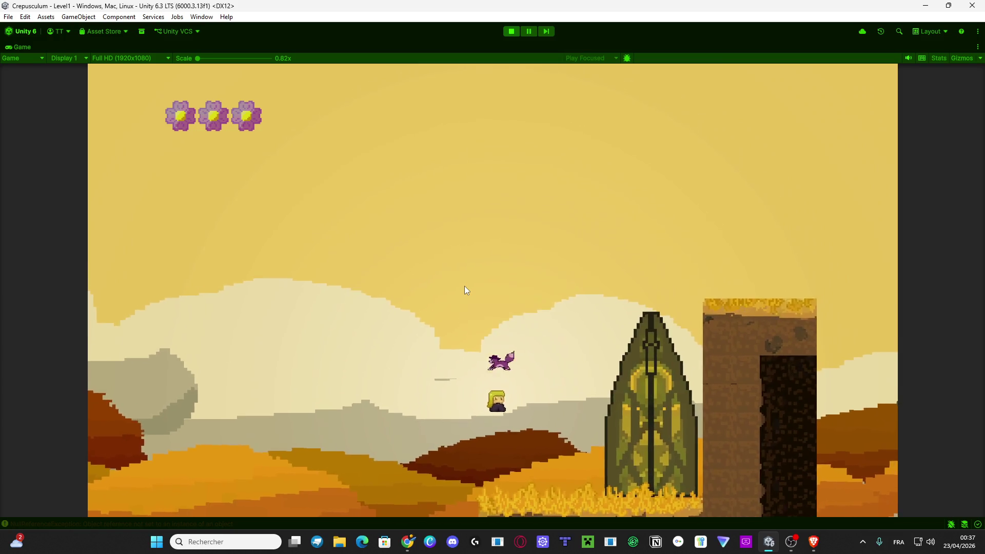
key("Right")
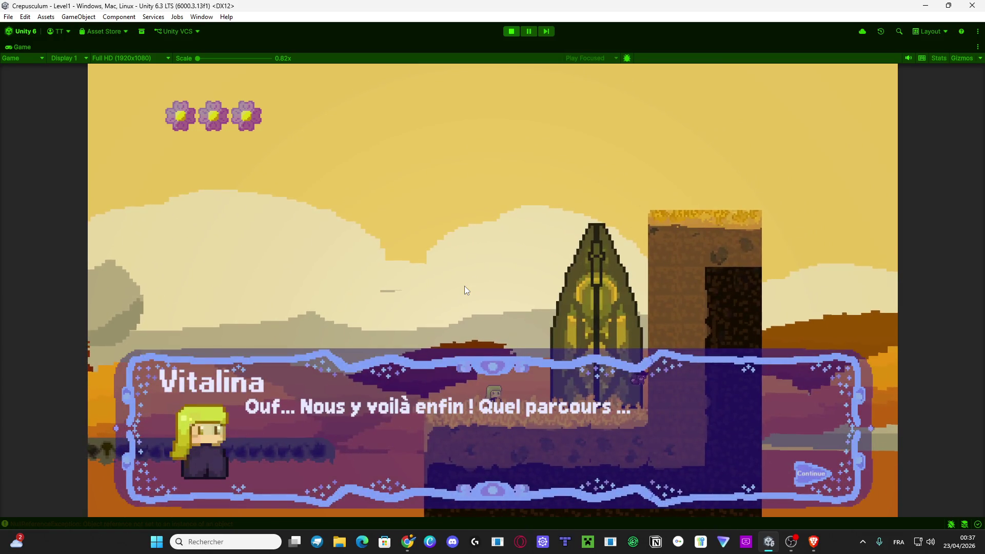
key("space")
key("space")
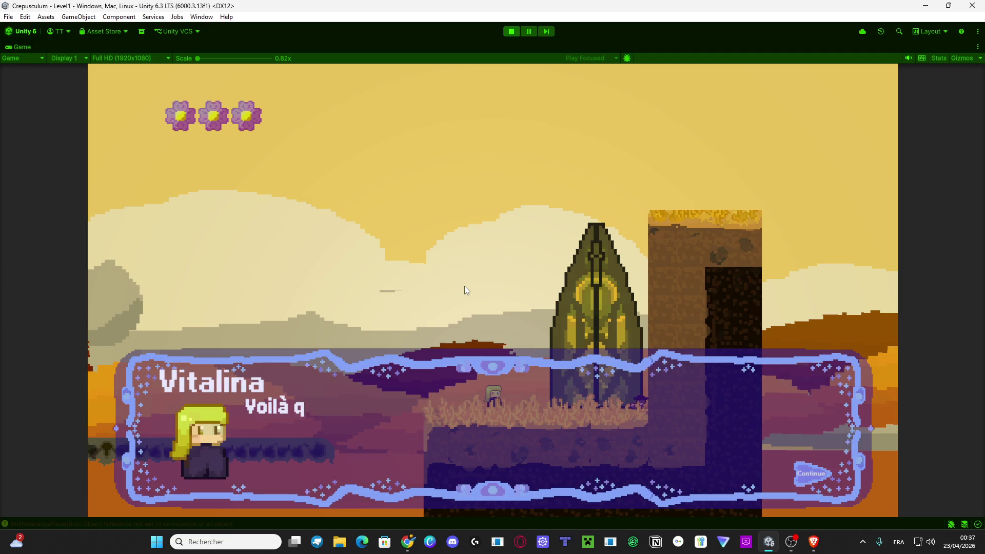
key("space")
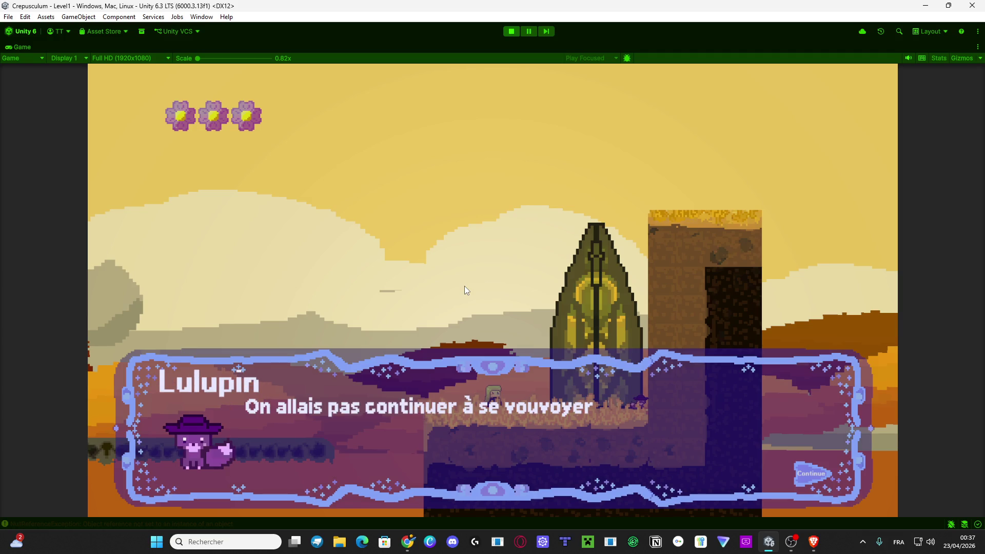
key("space")
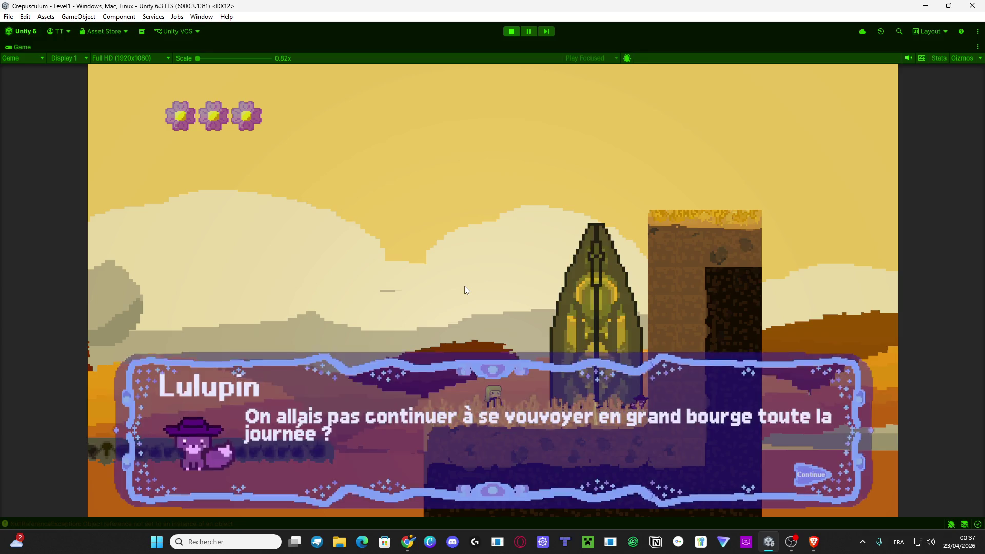
key("Right")
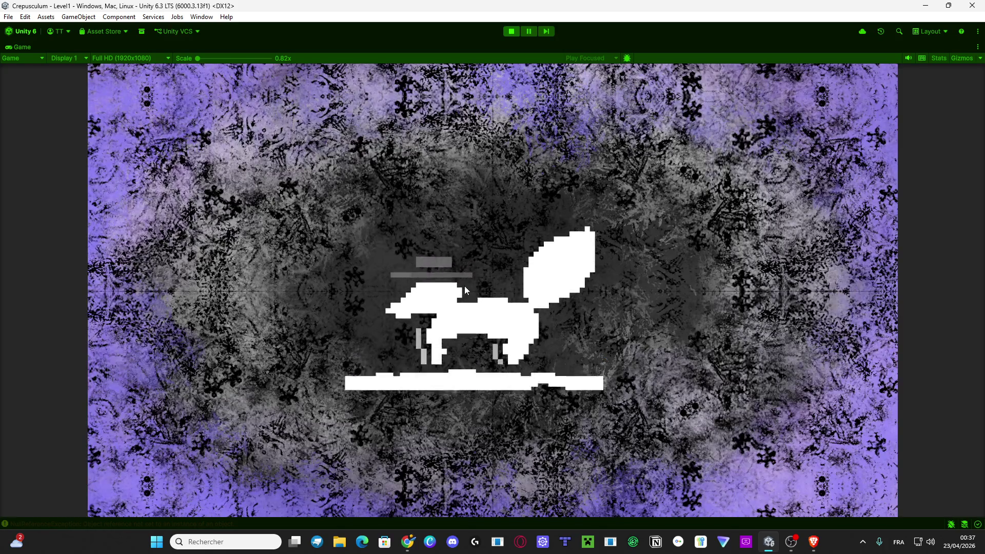
Restore the layout, toggle PauseSystem off and on, then deactivate LoadScreen to reveal Level2.
double_click(21, 47)
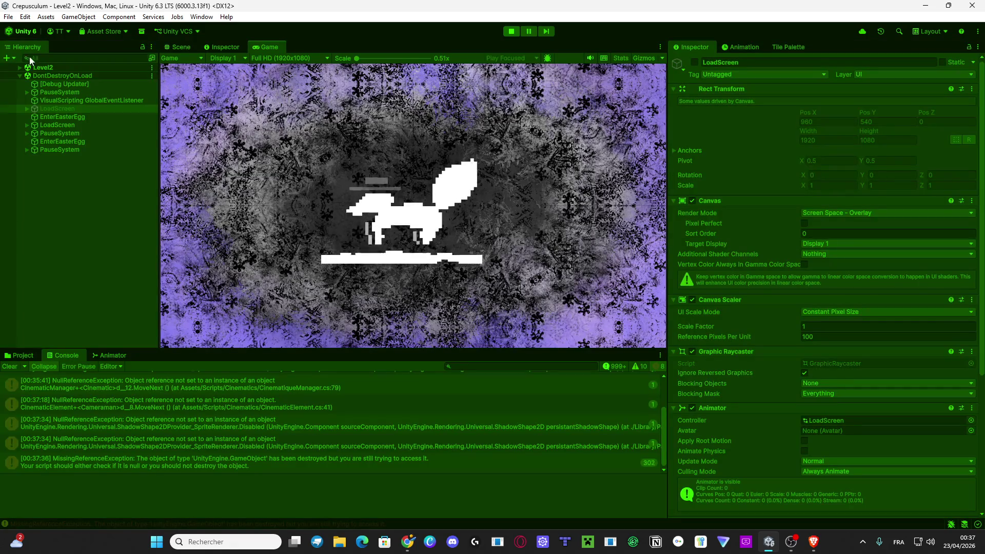
left_click(74, 149)
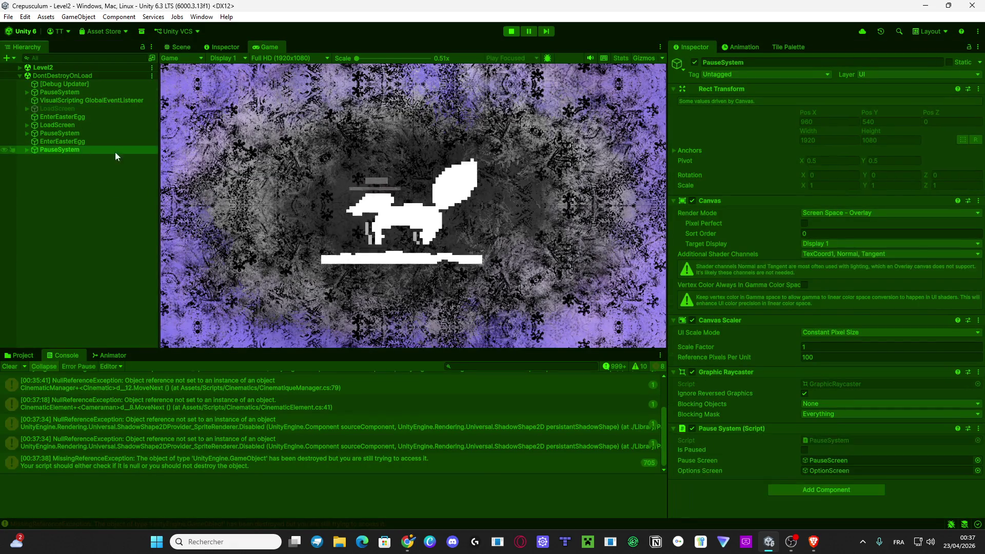
left_click(692, 62)
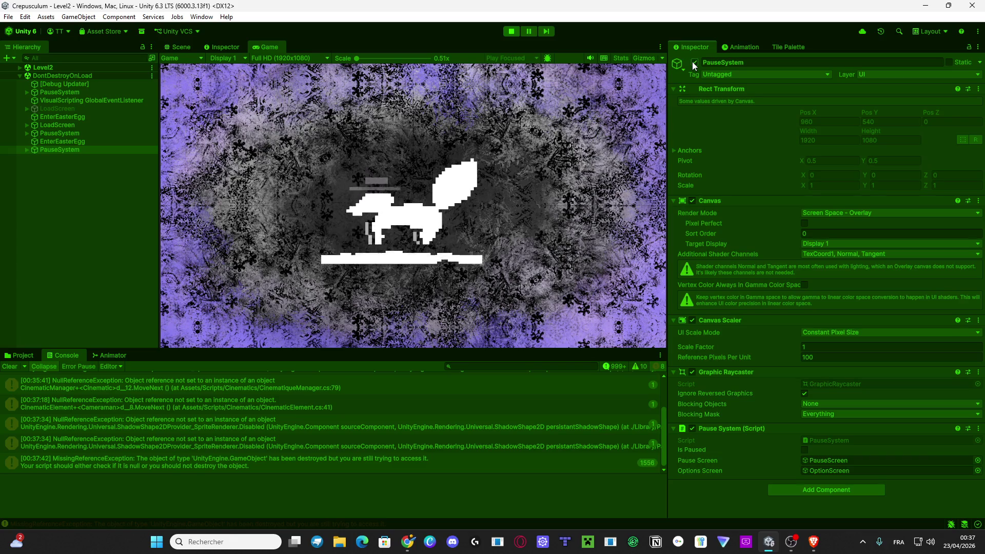
left_click(695, 62)
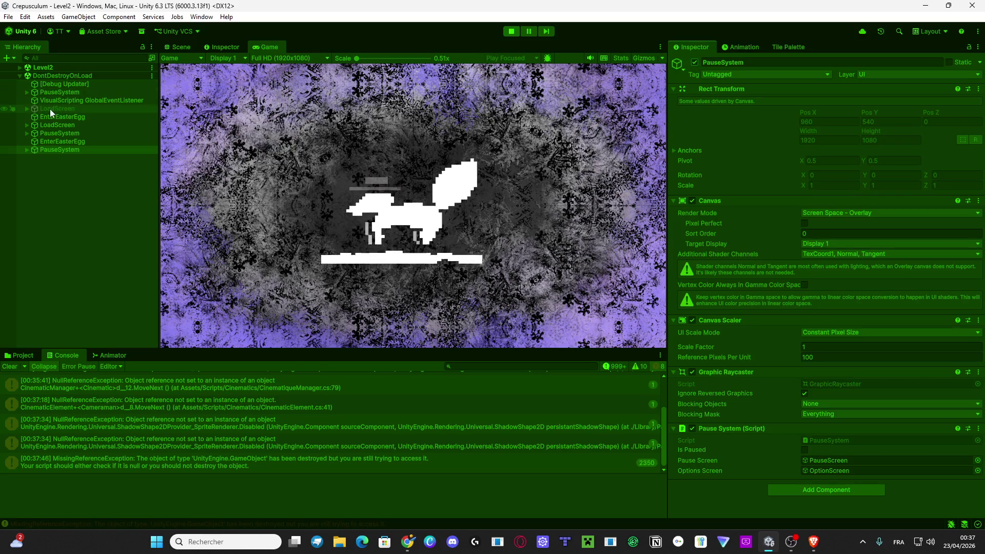
left_click(51, 125)
left_click(694, 62)
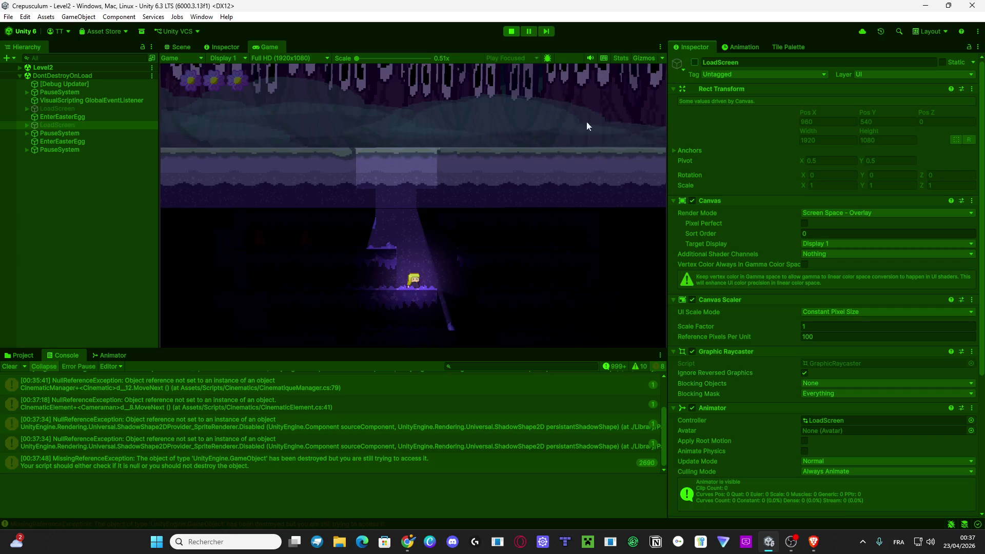
Maximize the Game view and explore the cave, climbing onto the higher right ledge.
double_click(280, 45)
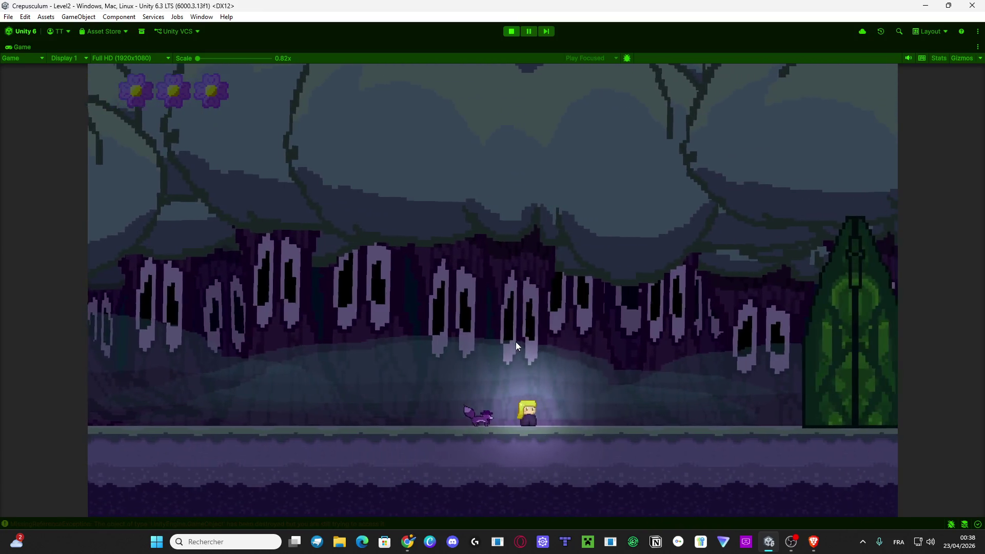
key("XF86AudioRaiseVolume")
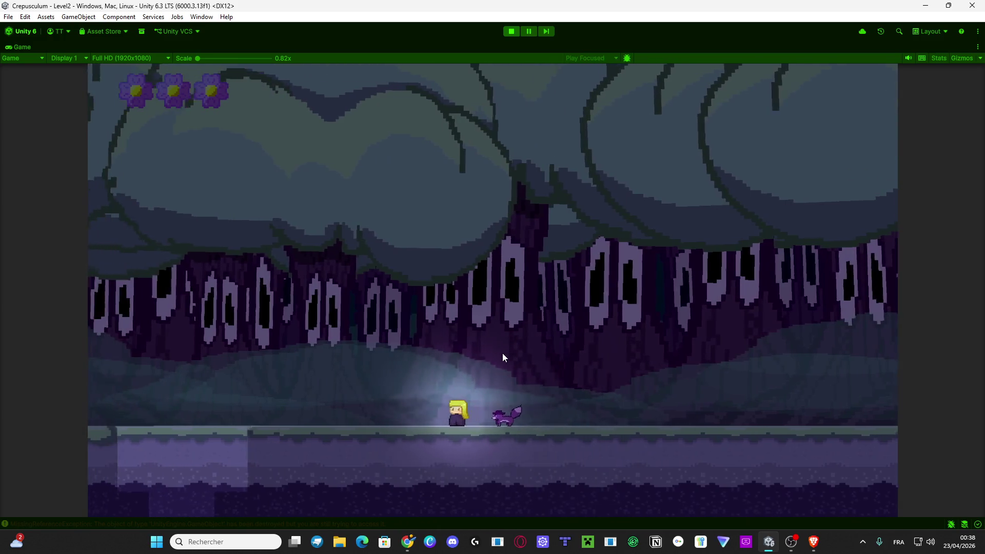
key("space")
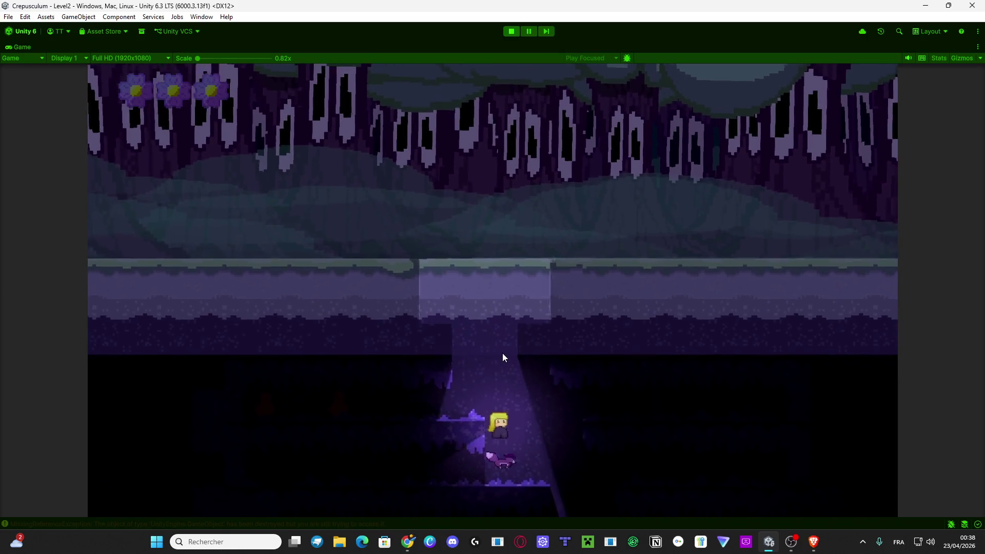
key("Left")
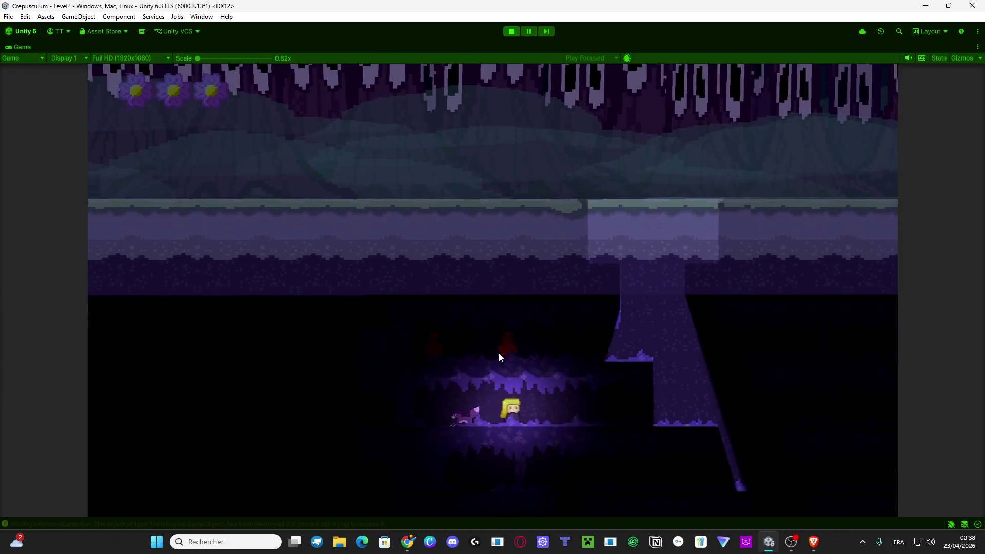
key("Right")
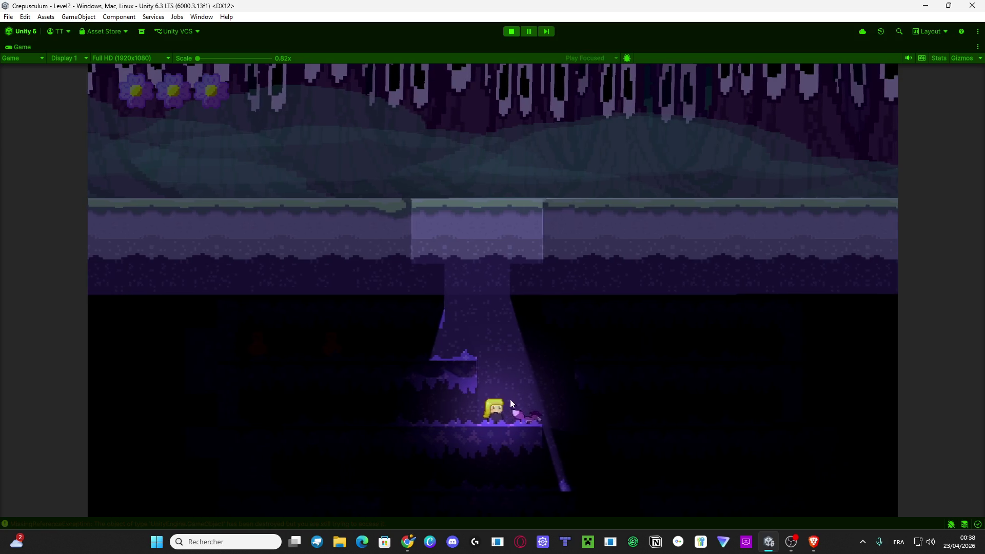
key("Left")
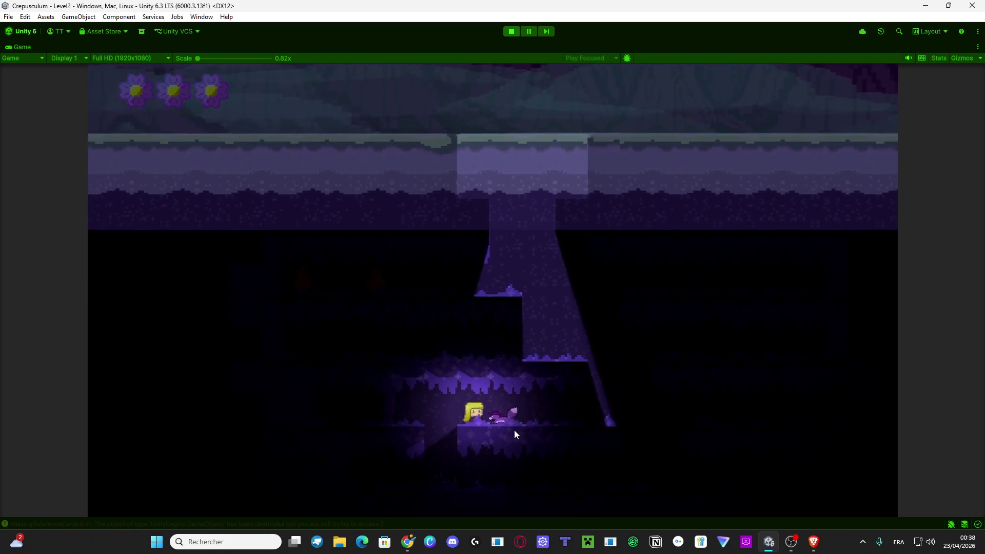
key("Left")
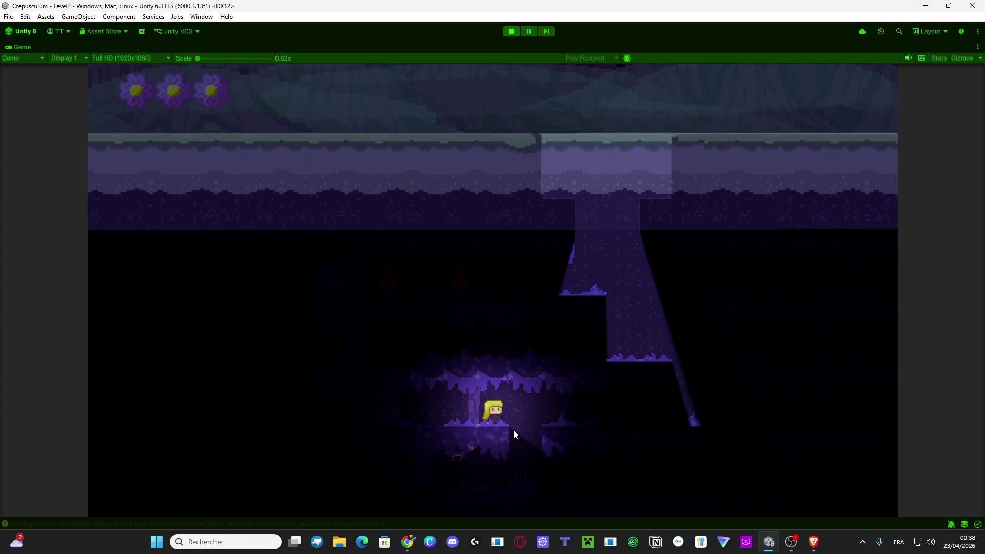
key("Right")
key("space")
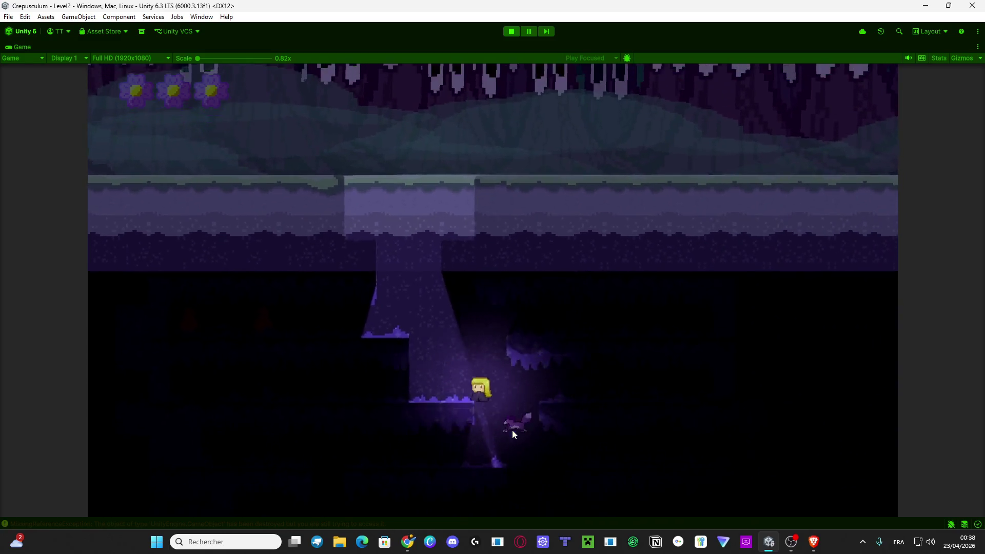
key("Right")
key("space")
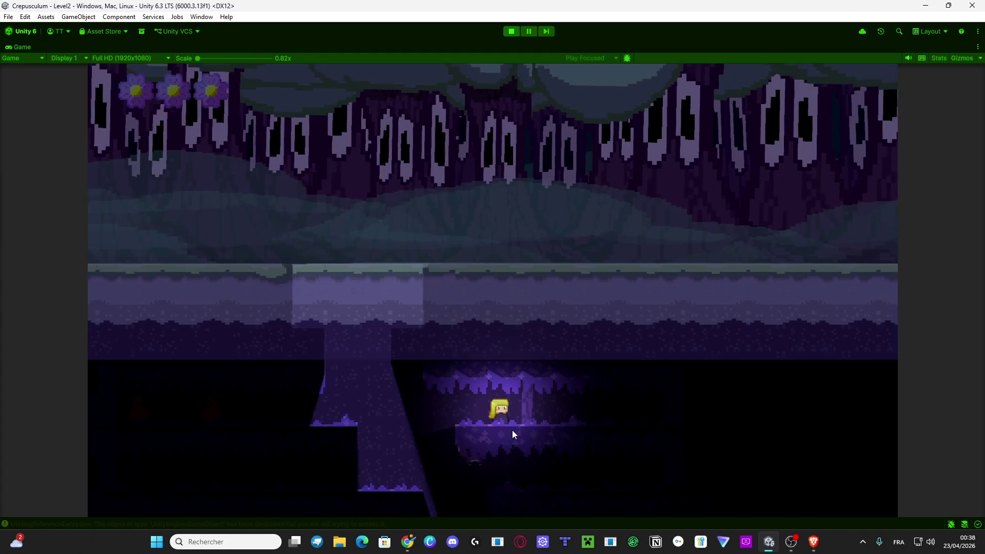
Drop into the shaft, run along the cave, and jump up the ledges to the surface.
key("Right")
key("Left")
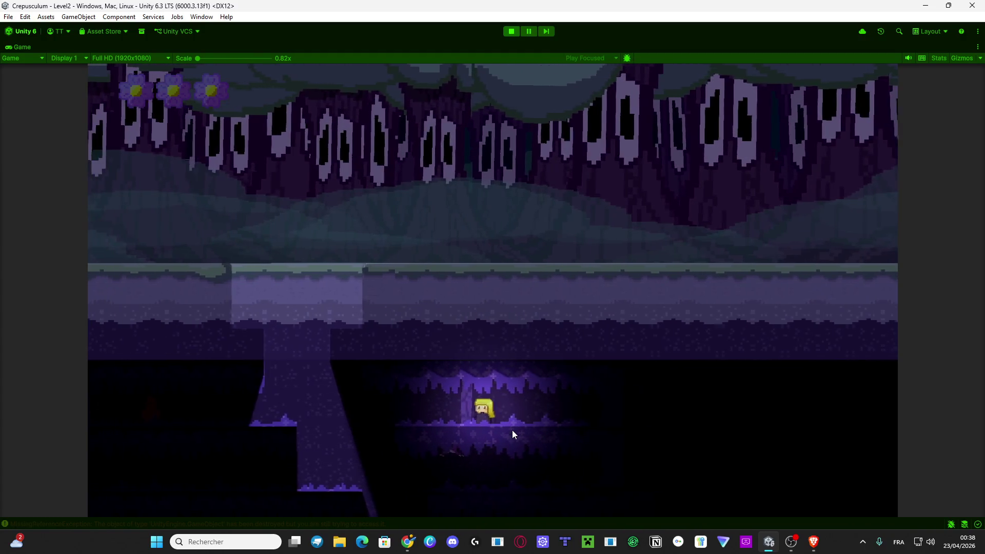
key("Right")
key("Left")
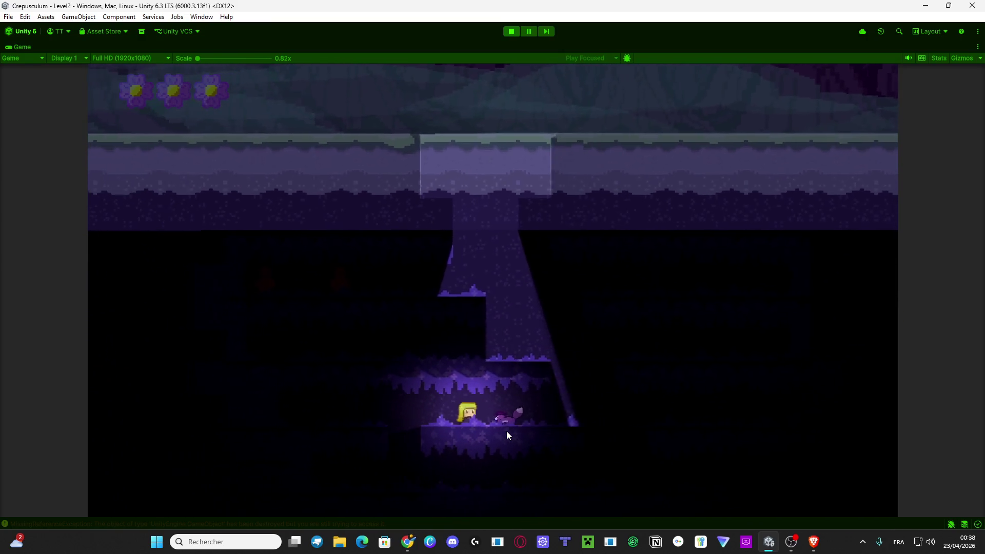
key("Right")
key("Left")
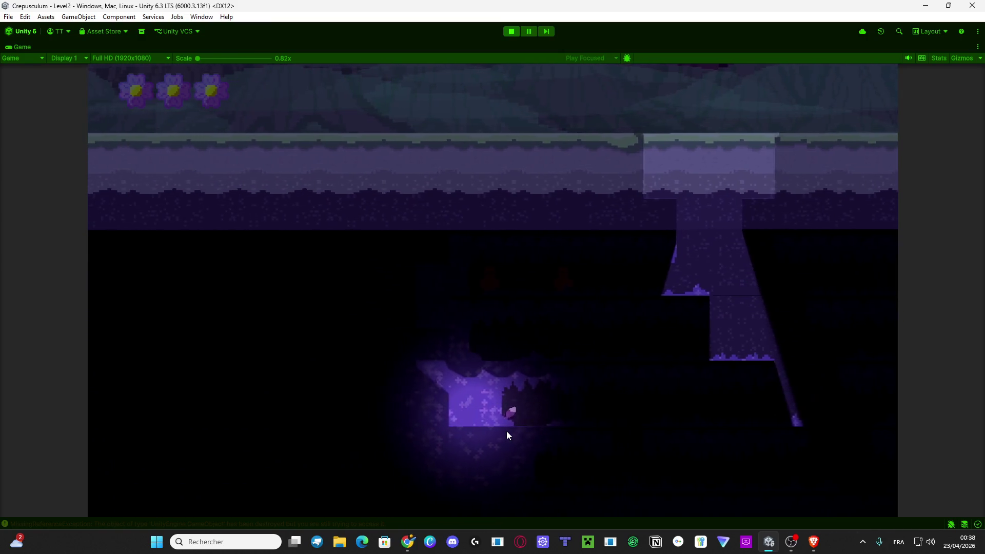
key("Right")
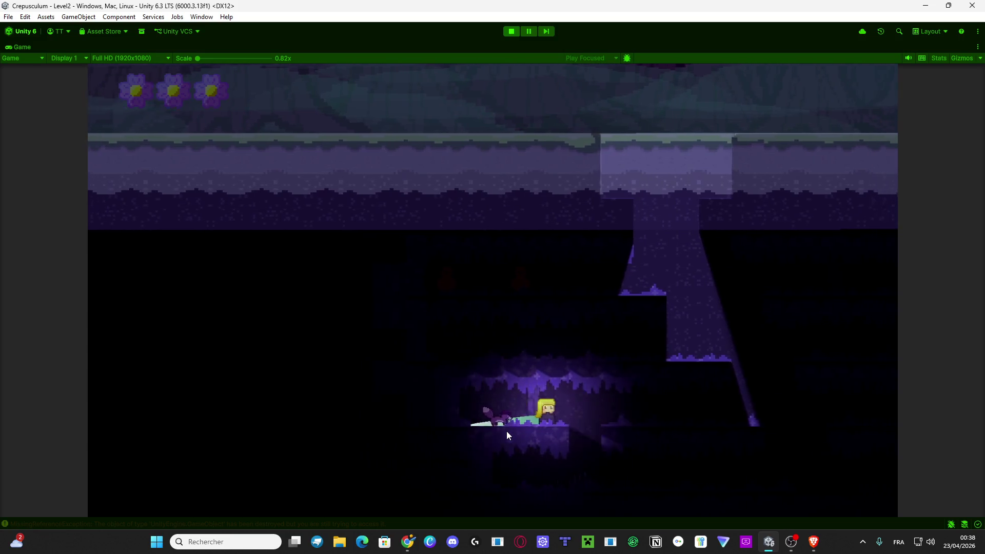
key("Right")
key("space")
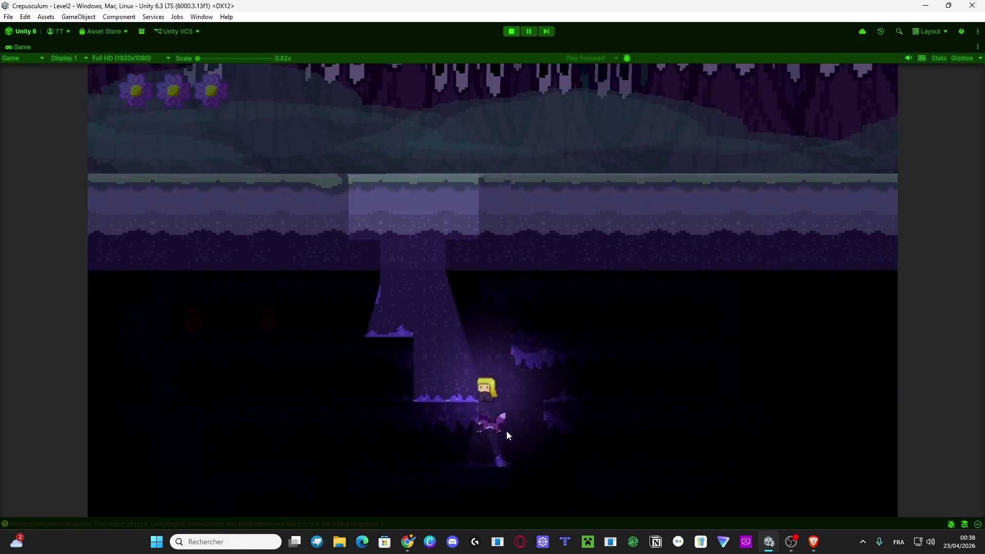
key("space")
key("Left")
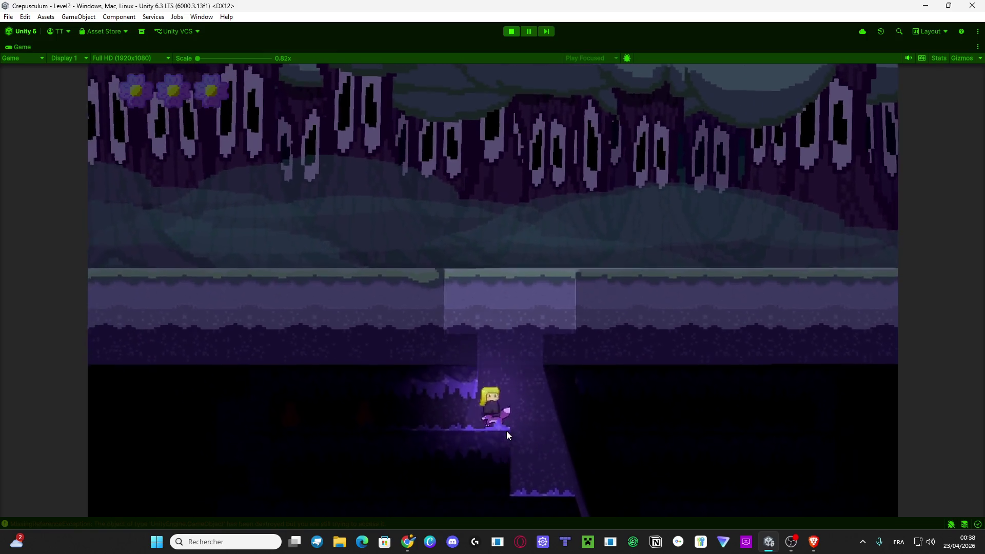
key("space")
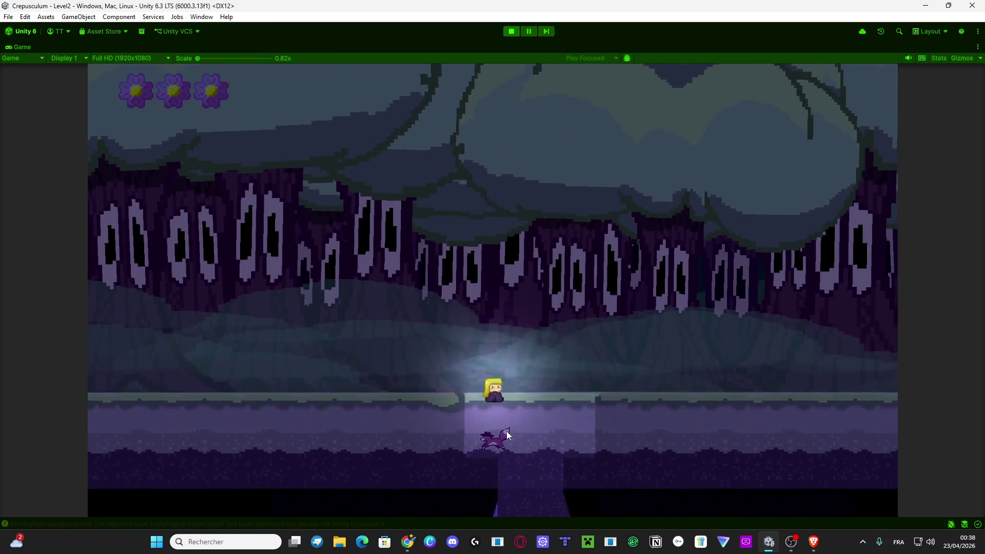
key("space")
key("Left")
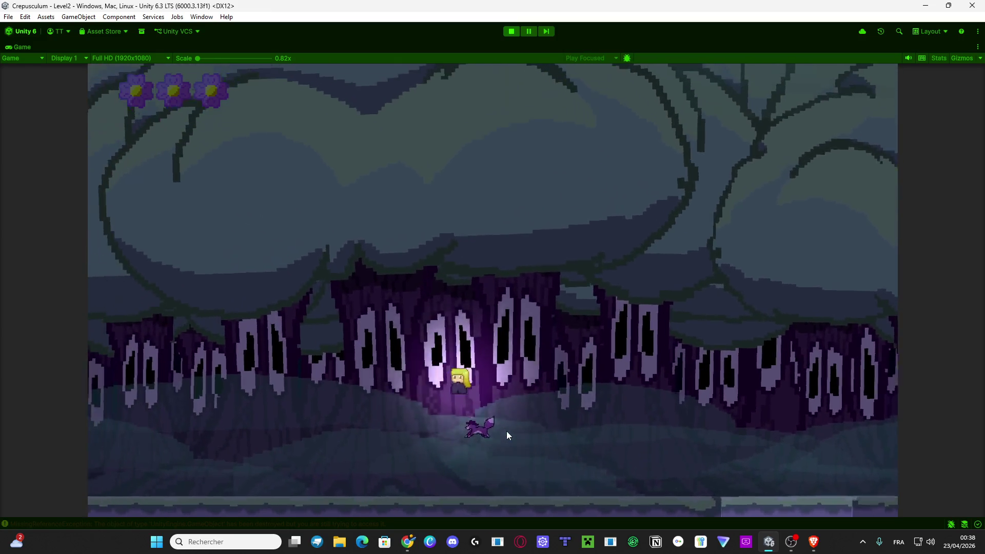
Cast a light beam and walk left through the forest toward the green door.
left_click(506, 431)
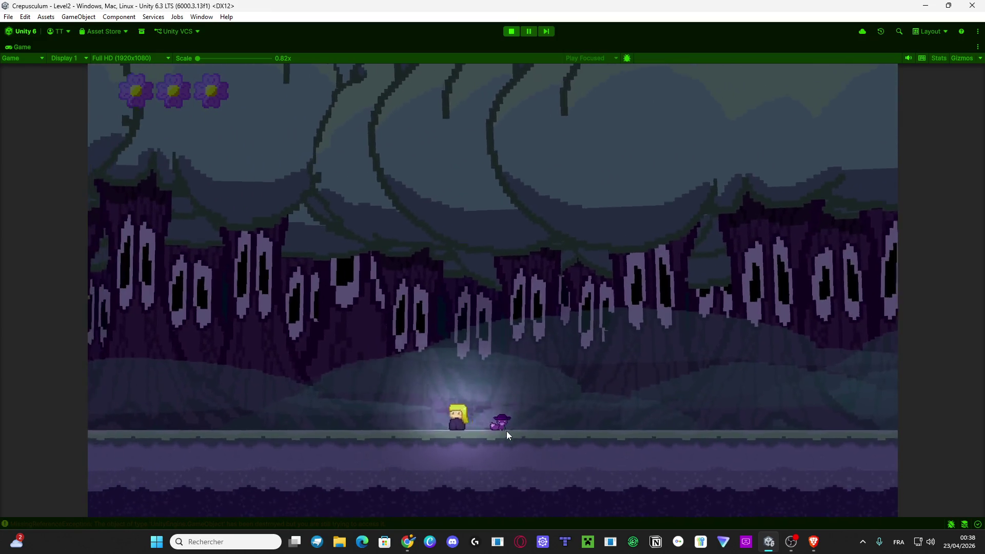
key("Left")
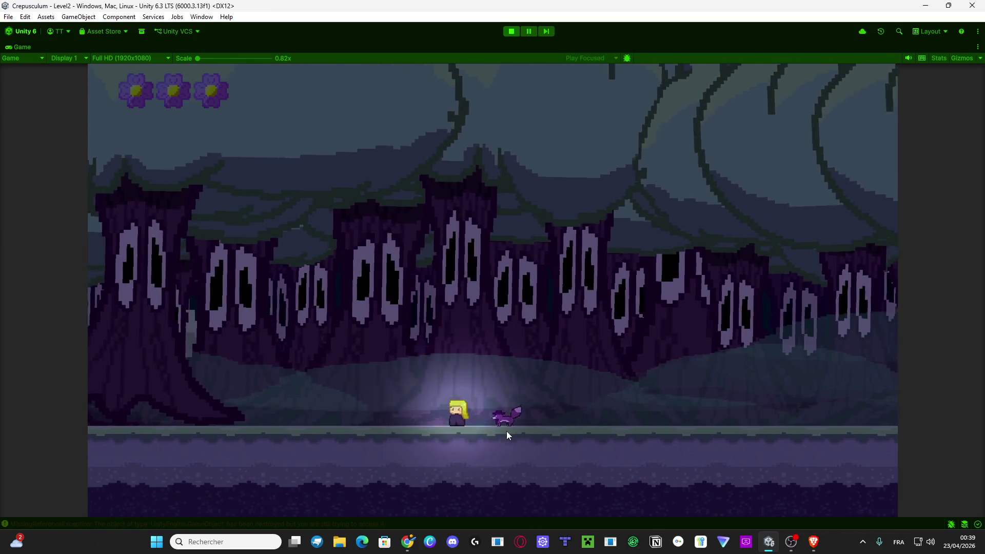
key("Left")
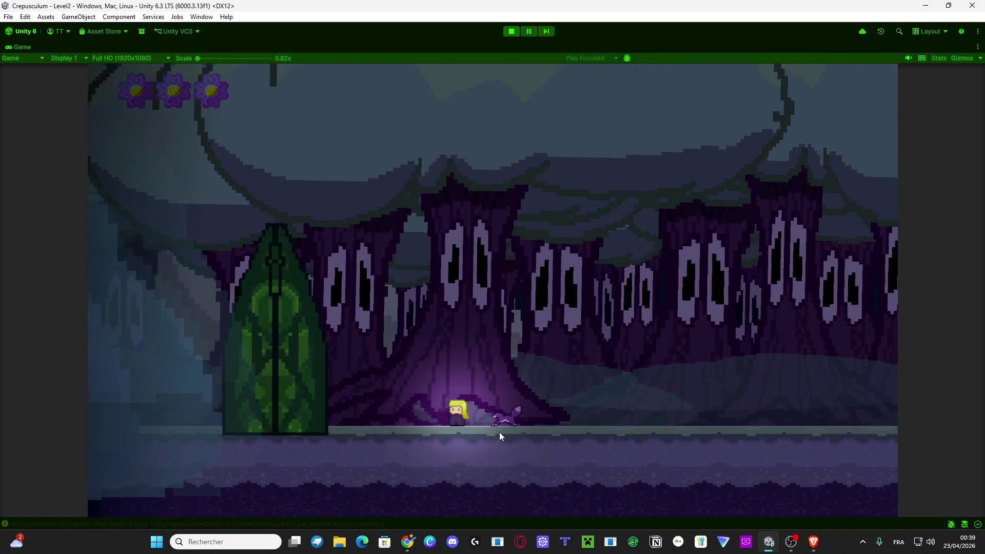
Walk left through the green door, fall into the darkness, and respawn.
key("Left")
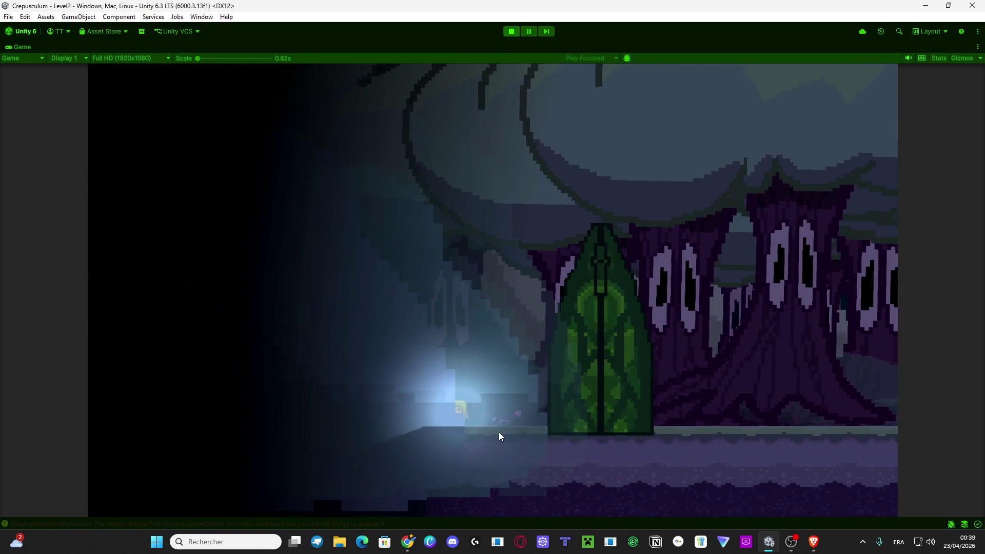
key("Left")
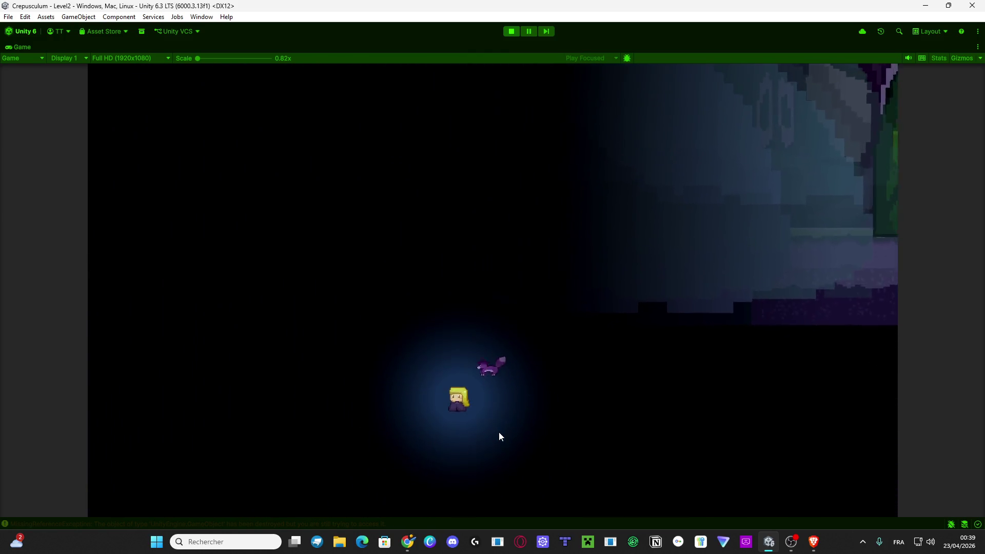
key("Left")
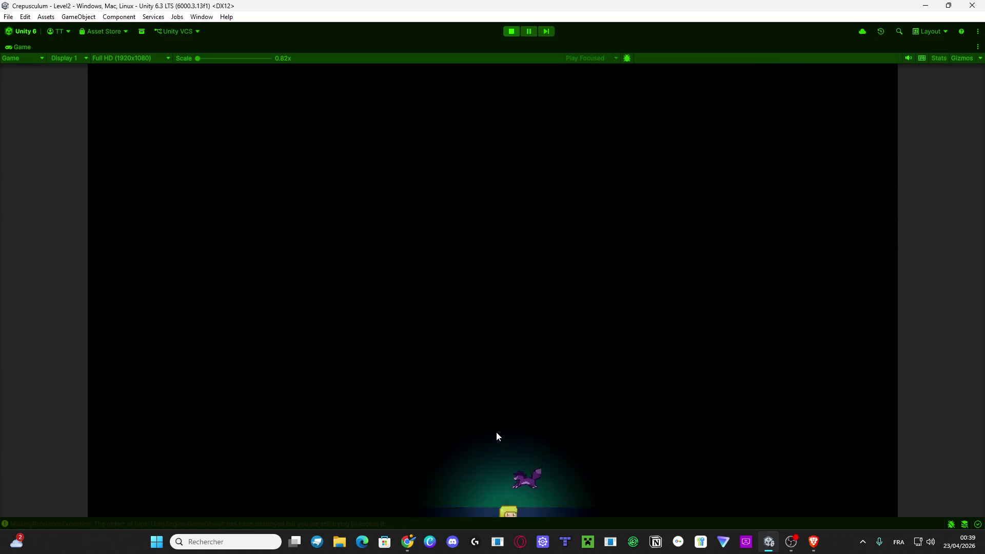
key("Right")
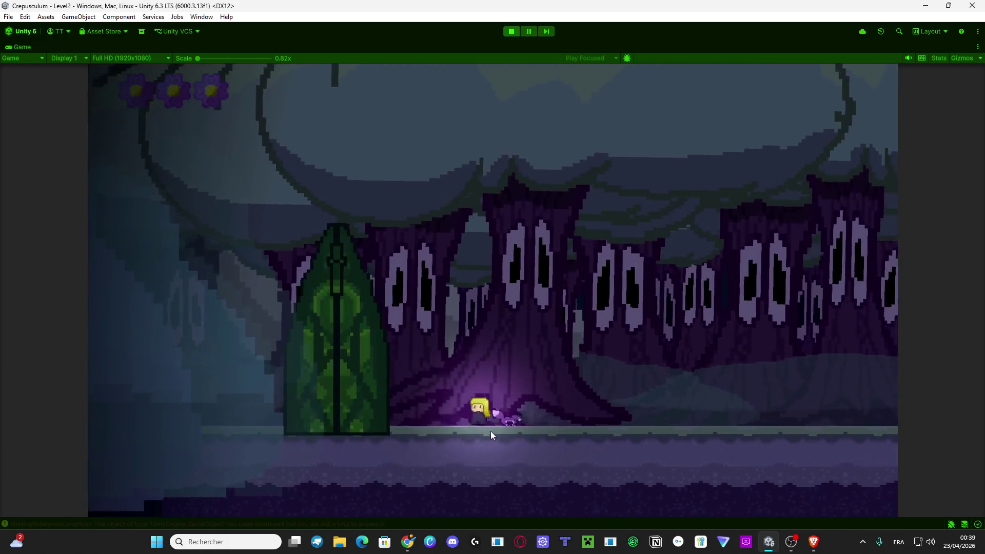
key("Left")
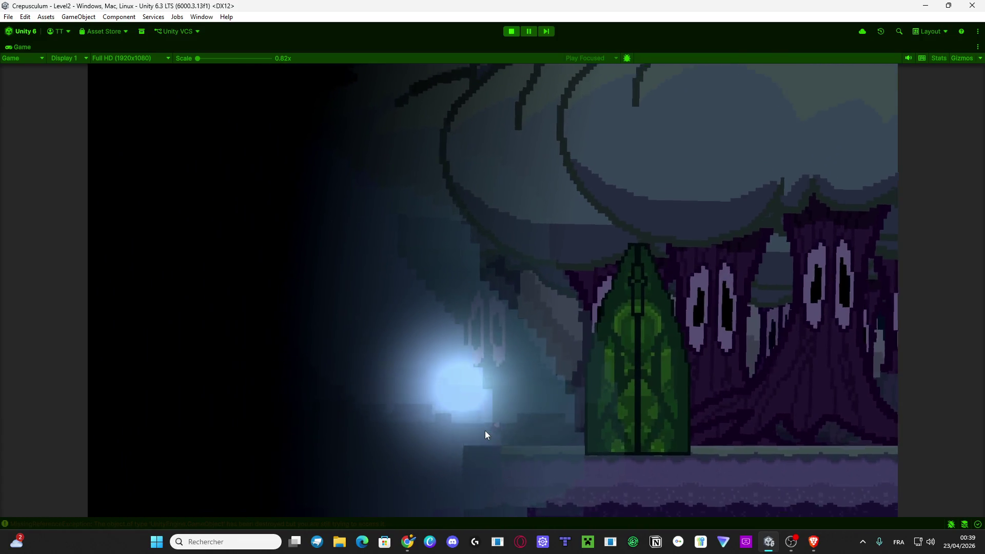
key("Left")
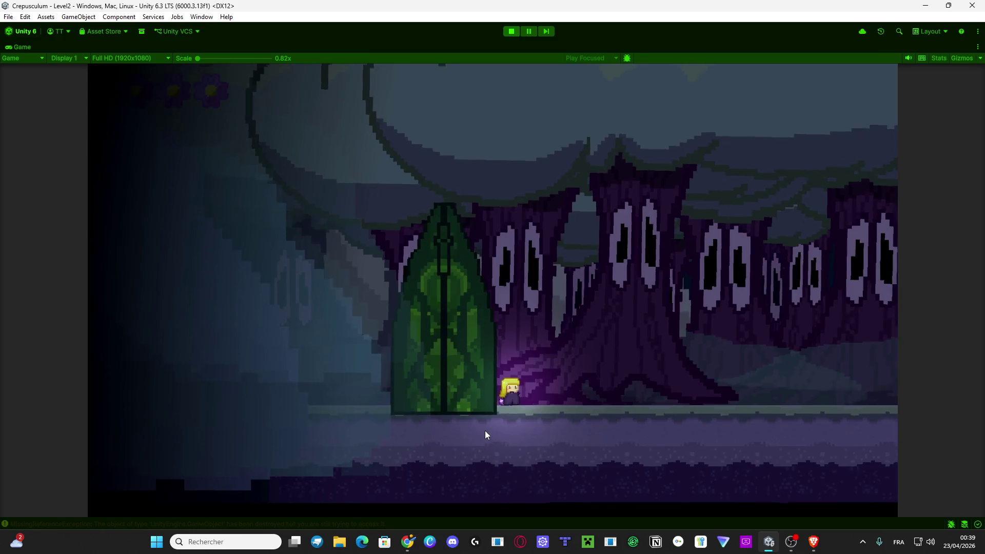
Run the girl right through the purple forest, jumping along the path.
key("Right")
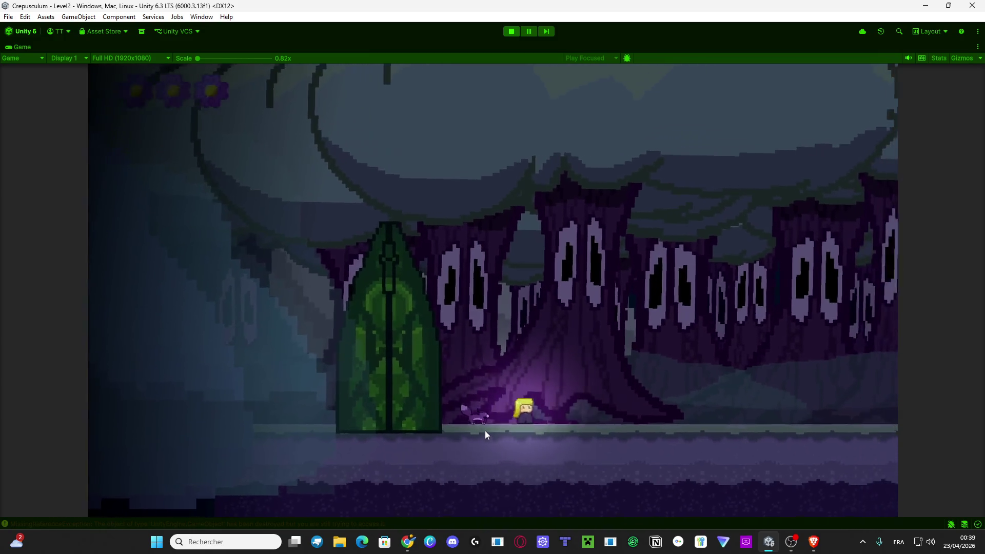
key("Right")
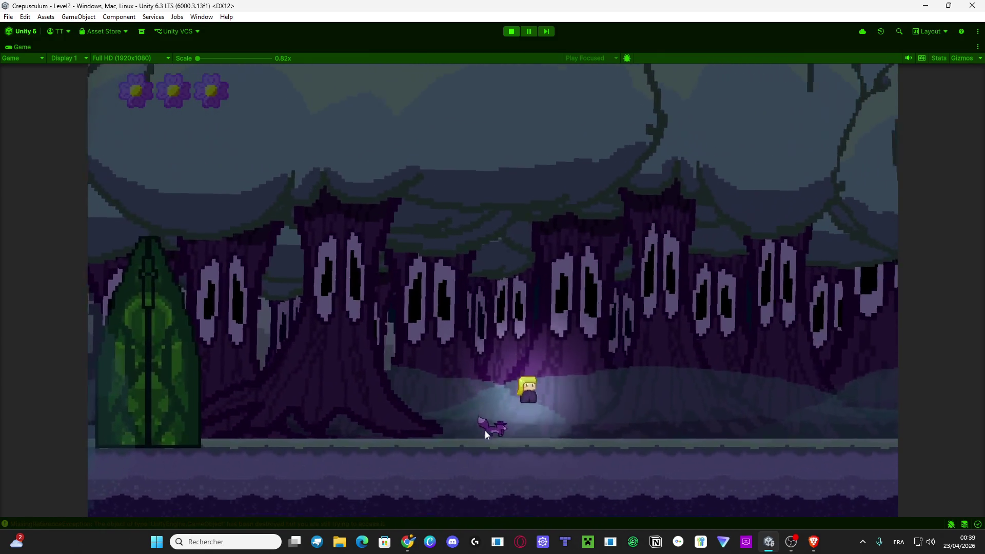
key("space")
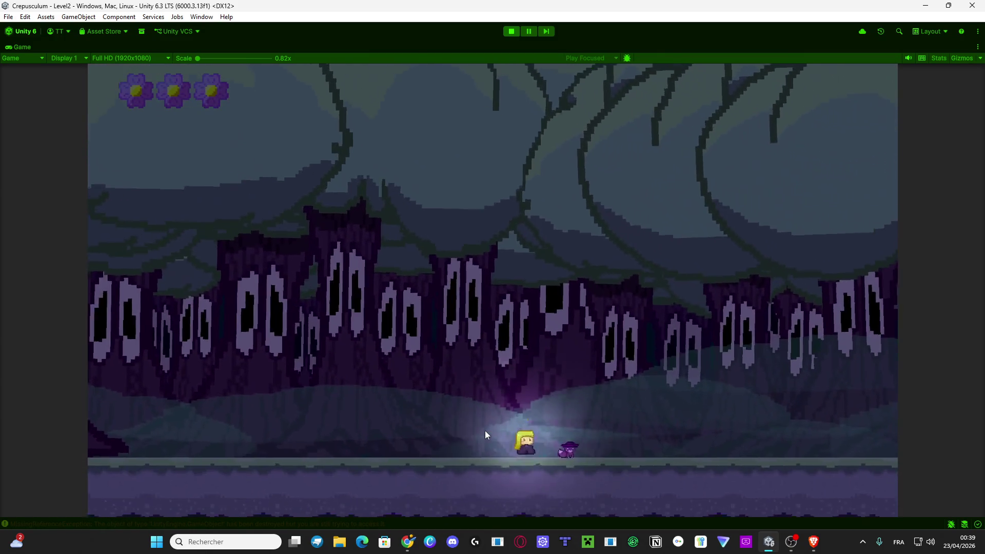
key("space")
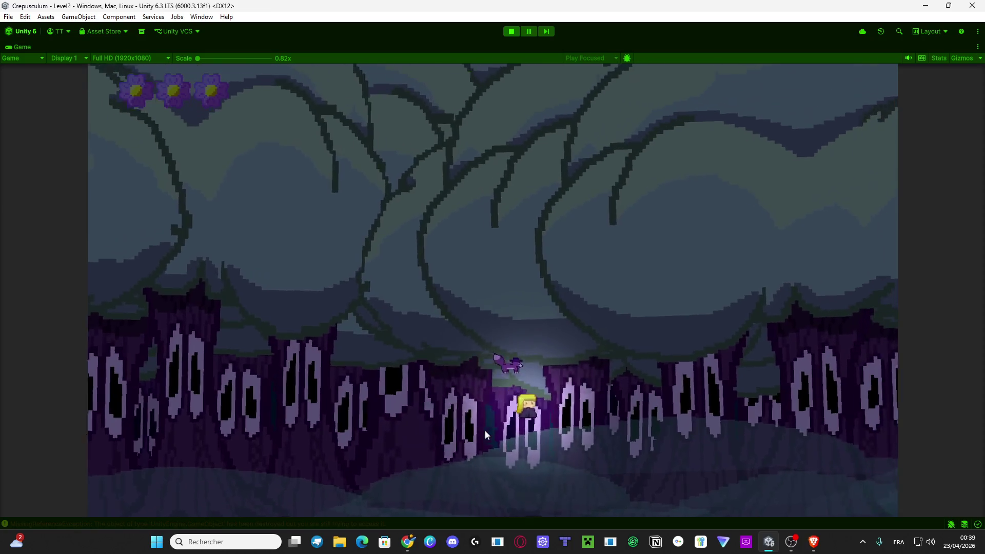
key("Right")
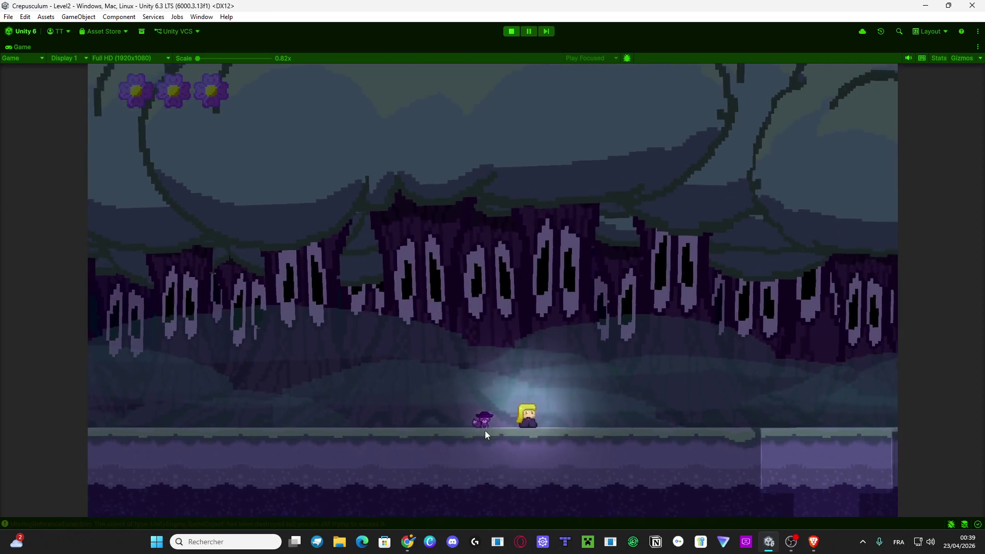
key("space")
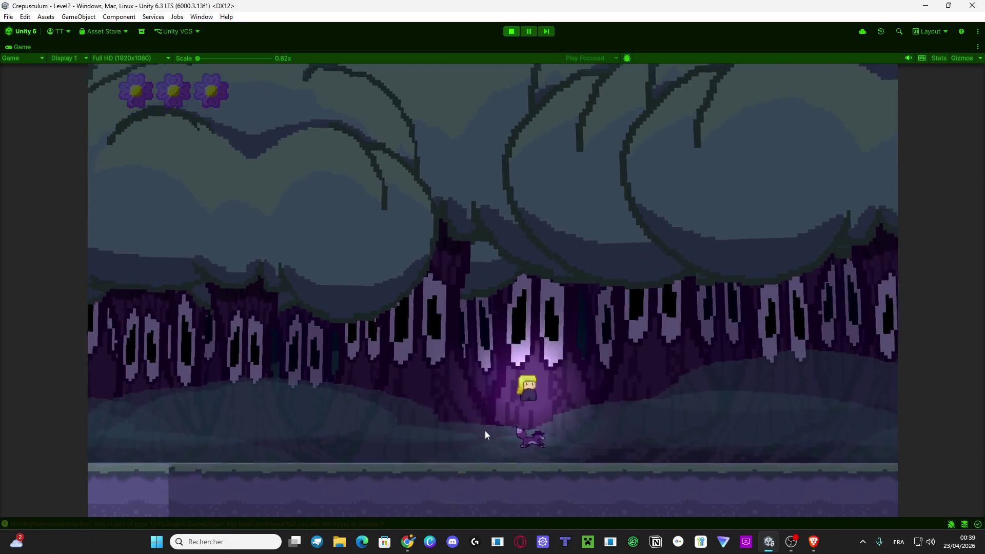
key("space")
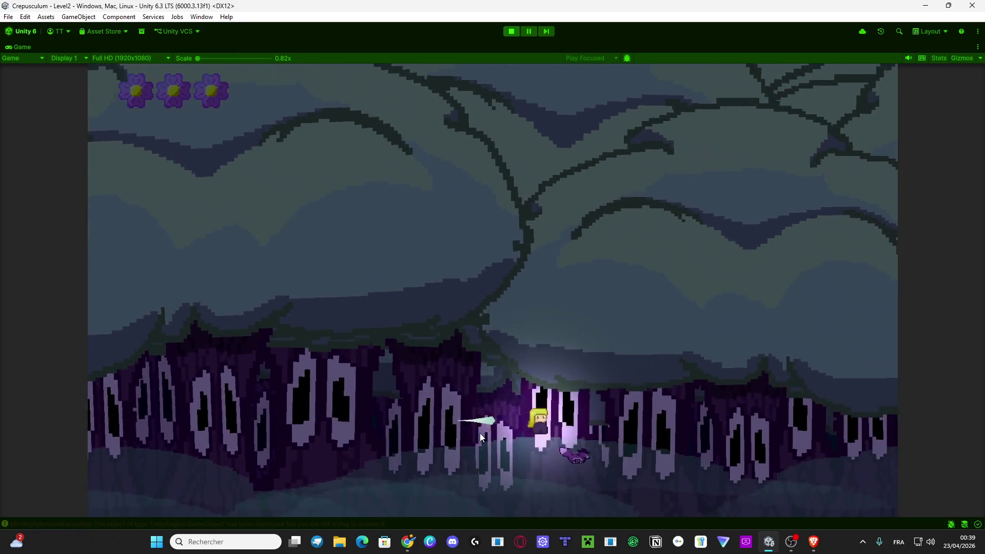
key("space")
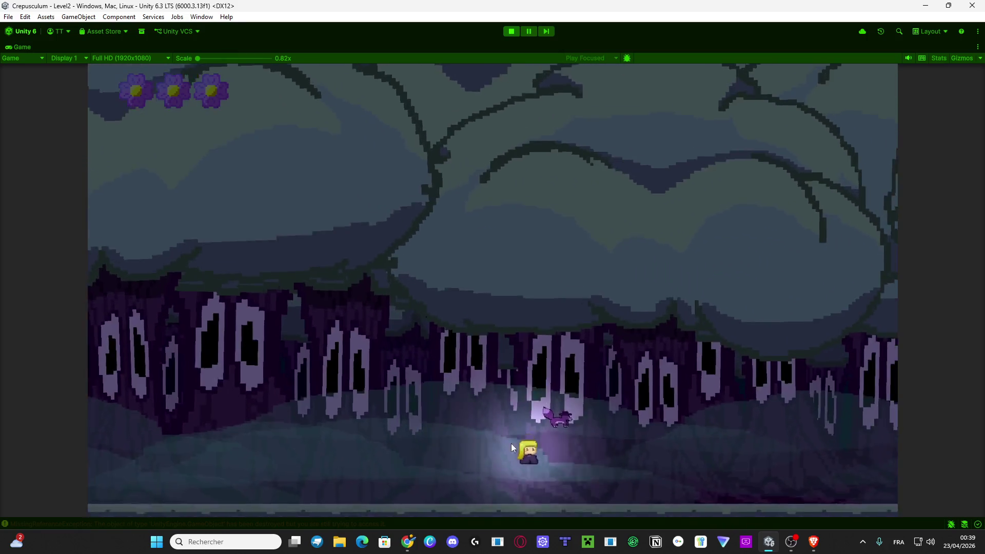
key("space")
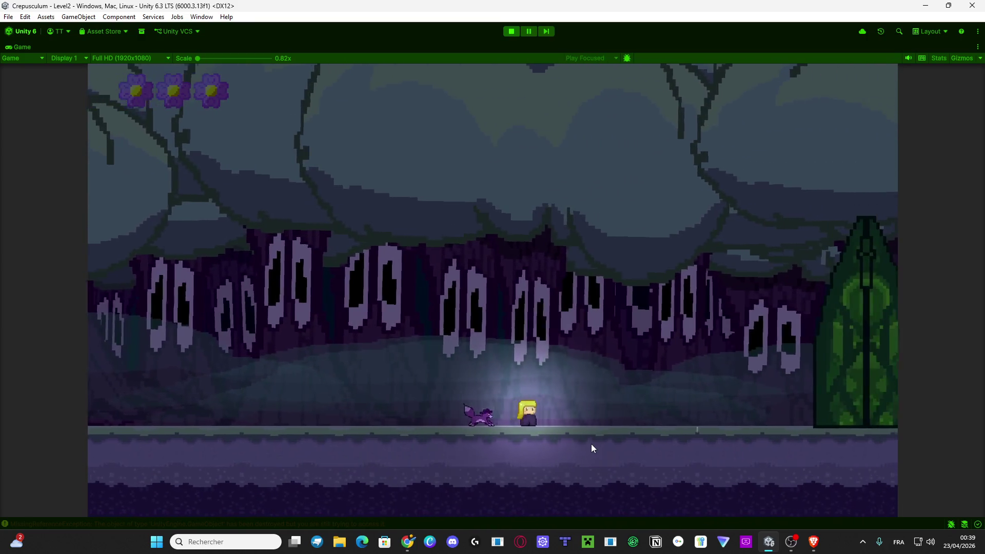
Walk right past the green door and deeper into the dark cave.
key("d")
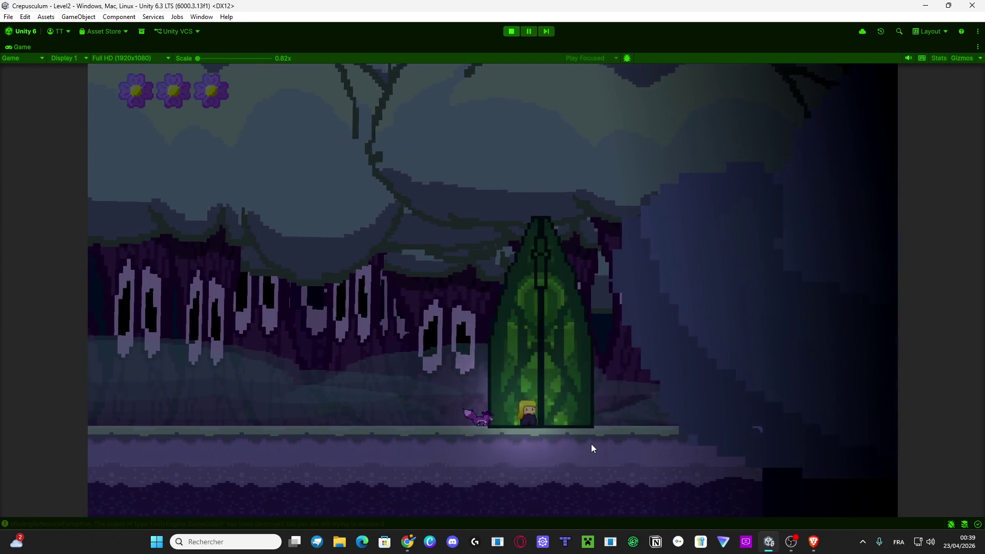
key("d")
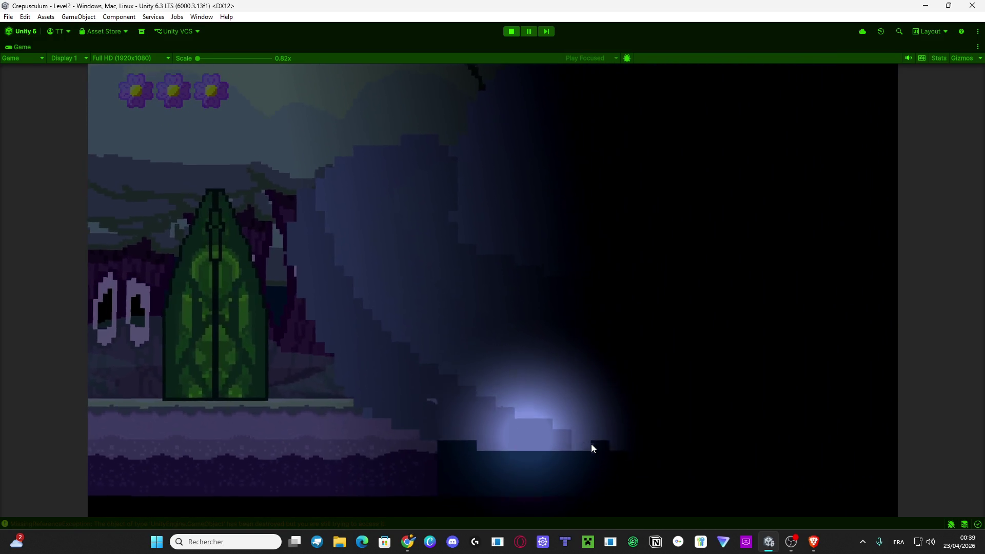
key("d")
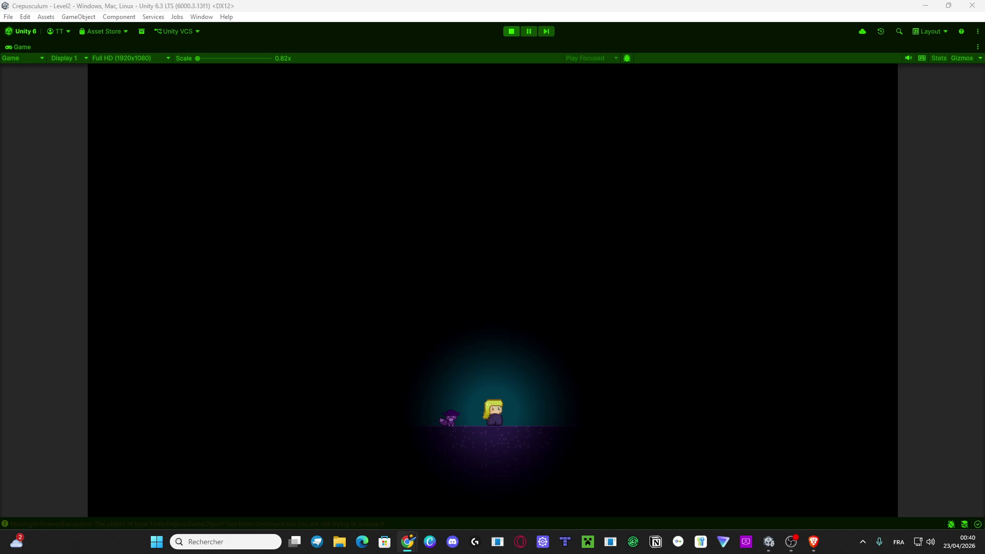
left_click(791, 542)
left_click(791, 542)
Restore the editor layout, stop Play mode, and minimize the Unity window.
double_click(23, 45)
left_click(512, 33)
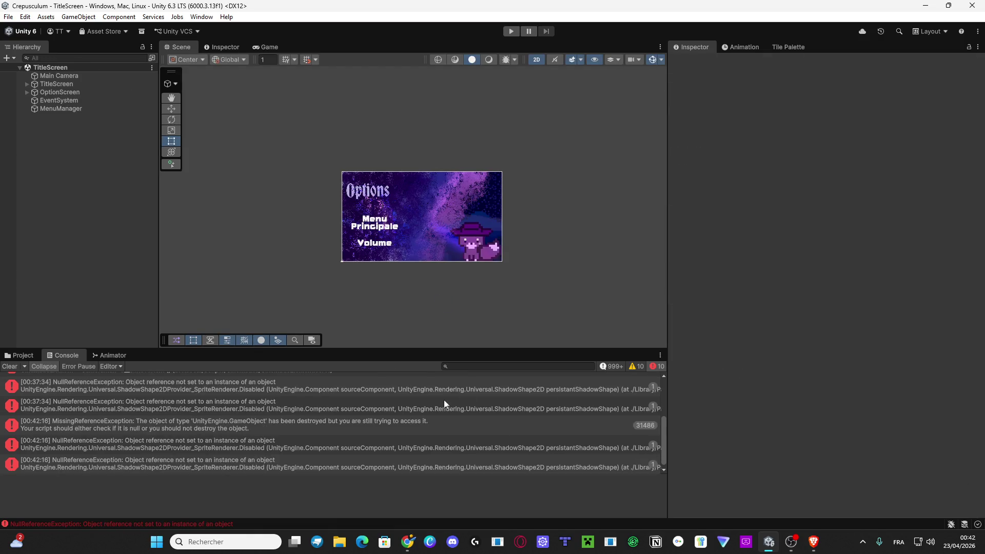
scroll(389, 414, "up", 3)
scroll(386, 445, "down", 3)
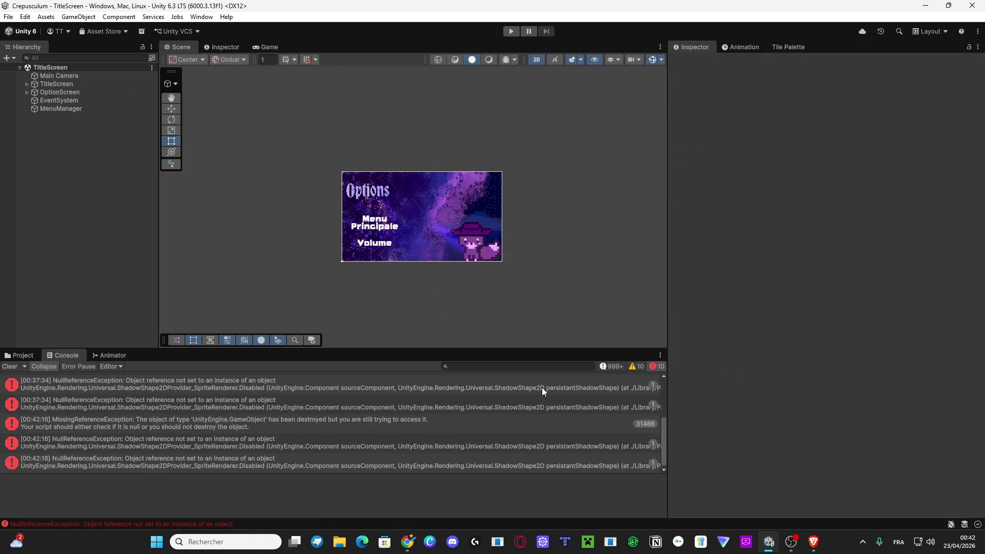
left_click(925, 6)
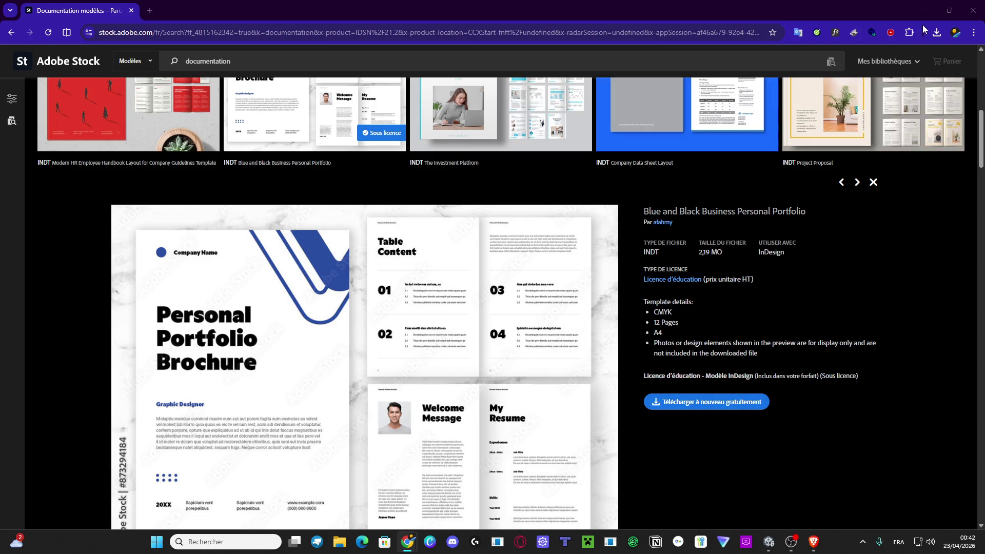
Open the downloaded AdobeStock .indt template from Chrome's downloads list.
left_click(937, 34)
left_click(879, 76)
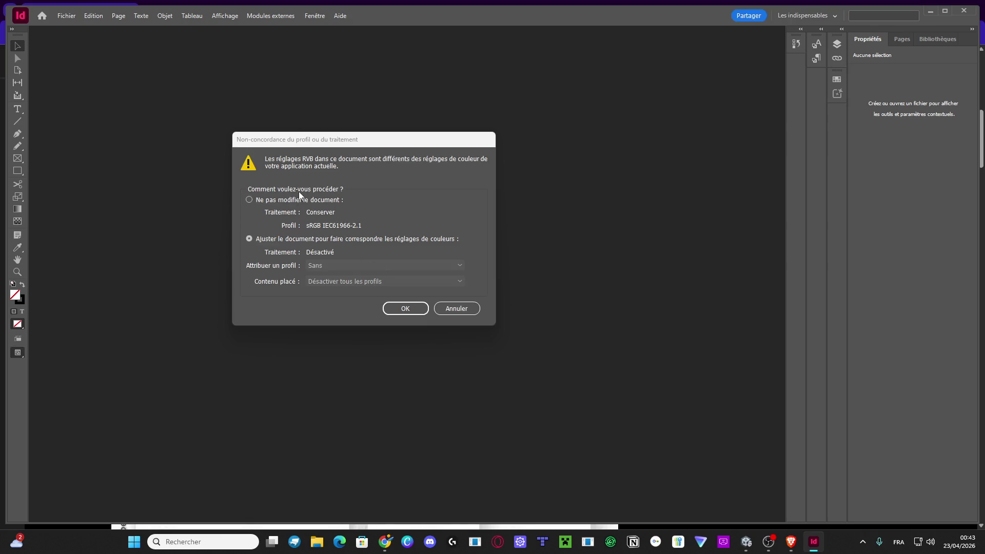
Keep the document's RGB and CMYK colour settings unchanged, then choose to replace missing fonts.
left_click(303, 198)
left_click(418, 313)
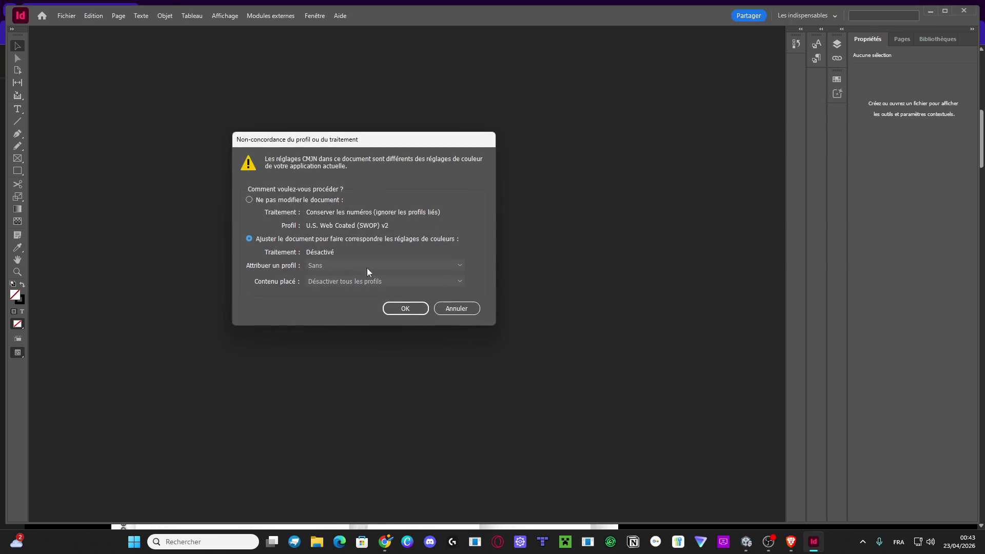
left_click(313, 200)
left_click(402, 304)
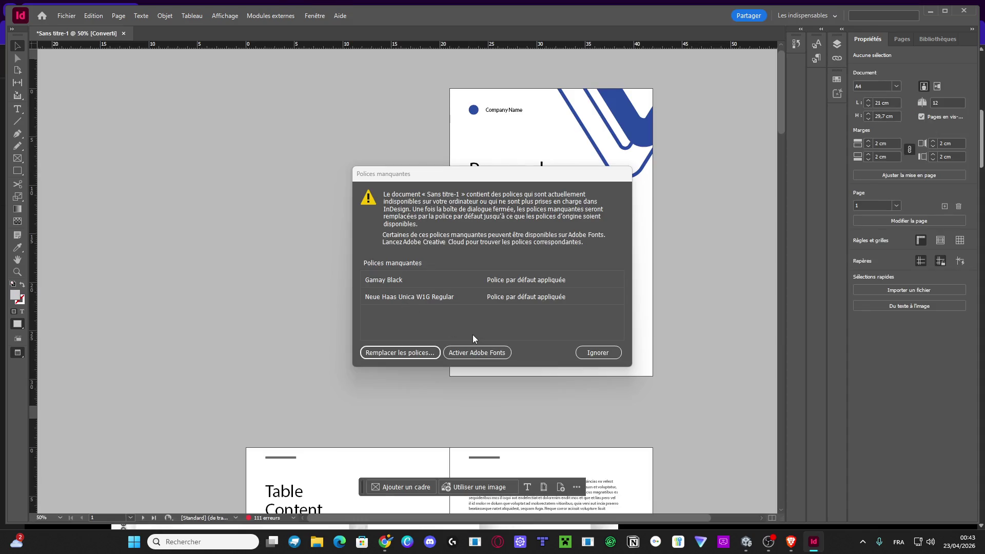
left_click(417, 351)
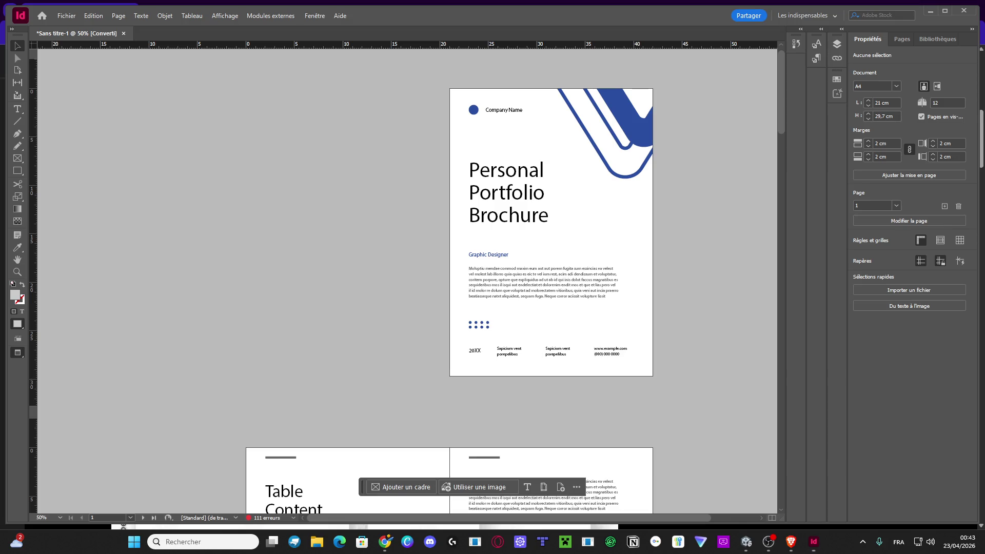
Bring InDesign forward, switch to the Type tool, and scroll on the cover page.
left_click(814, 541)
key("t")
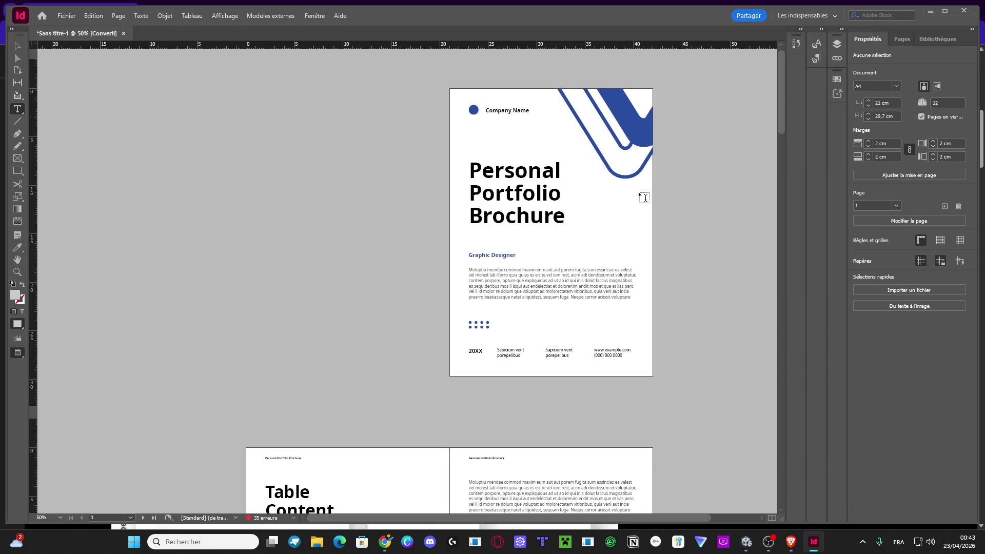
scroll(644, 198, "up", 1)
Replace the cover's 'Company Name' line with 'ESMA - 2026'.
scroll(644, 198, "up", 2)
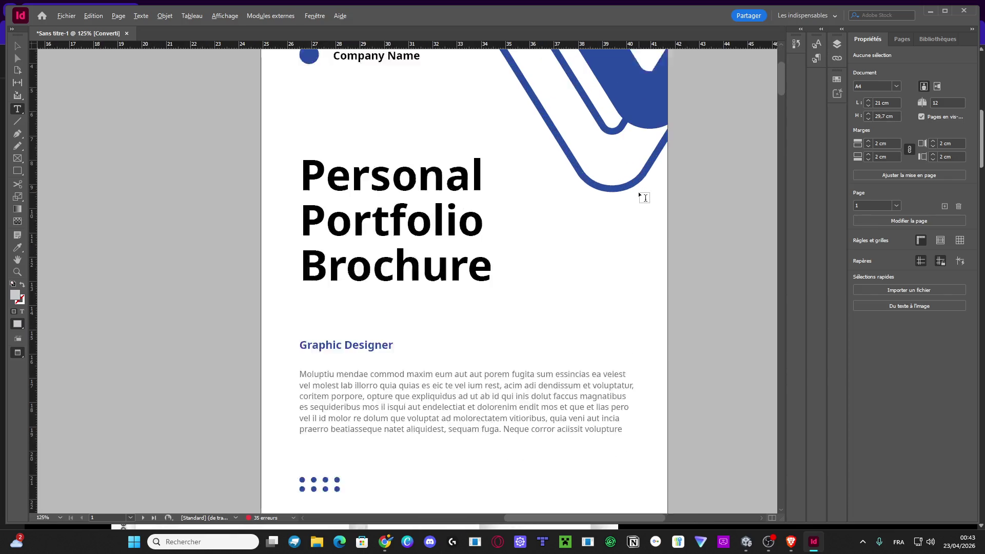
double_click(316, 99)
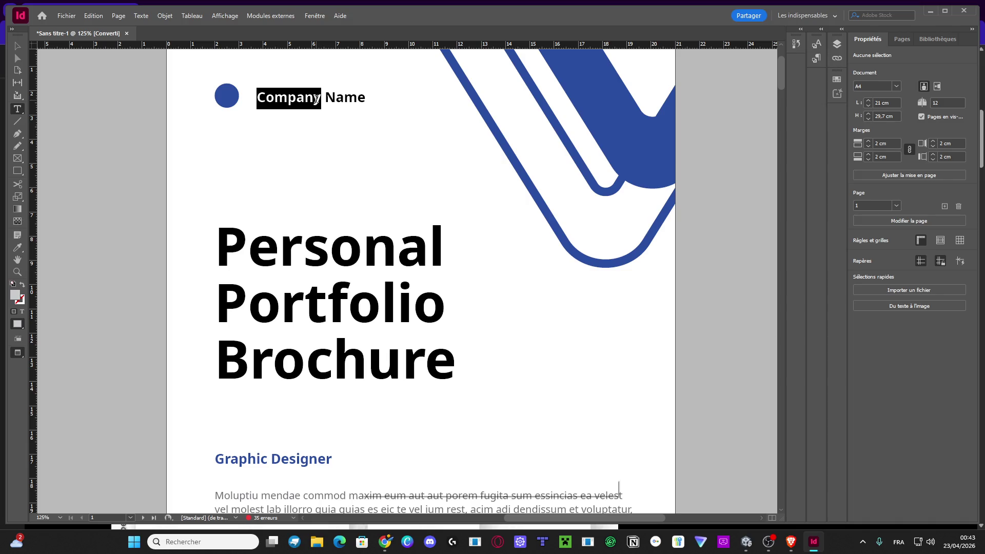
left_click(365, 101, "shift")
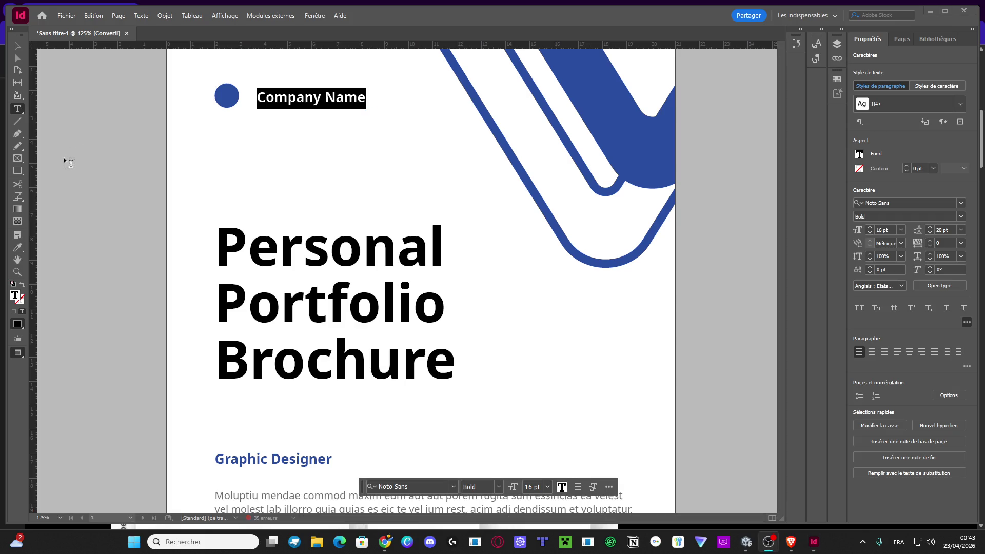
left_click_drag(365, 99, 257, 98)
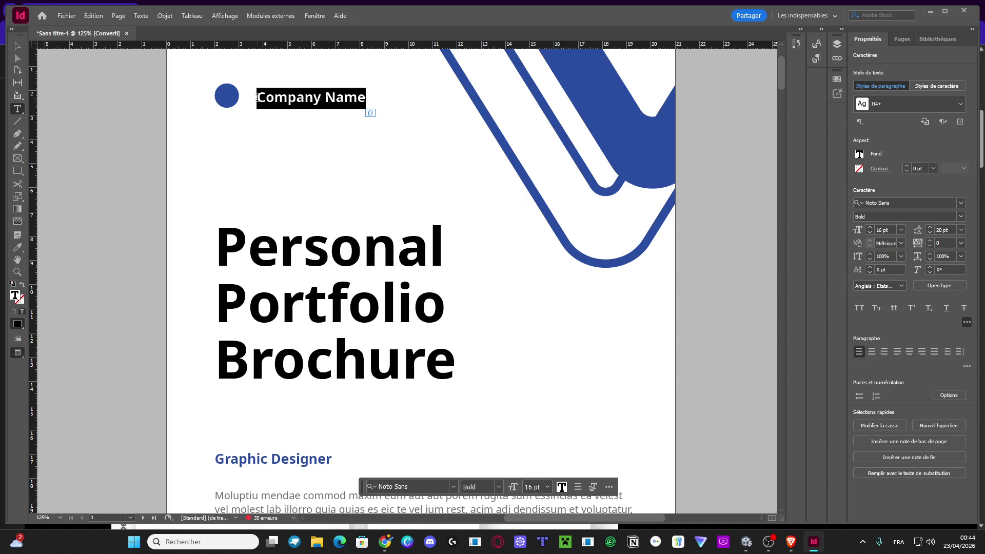
type("ESMA - ")
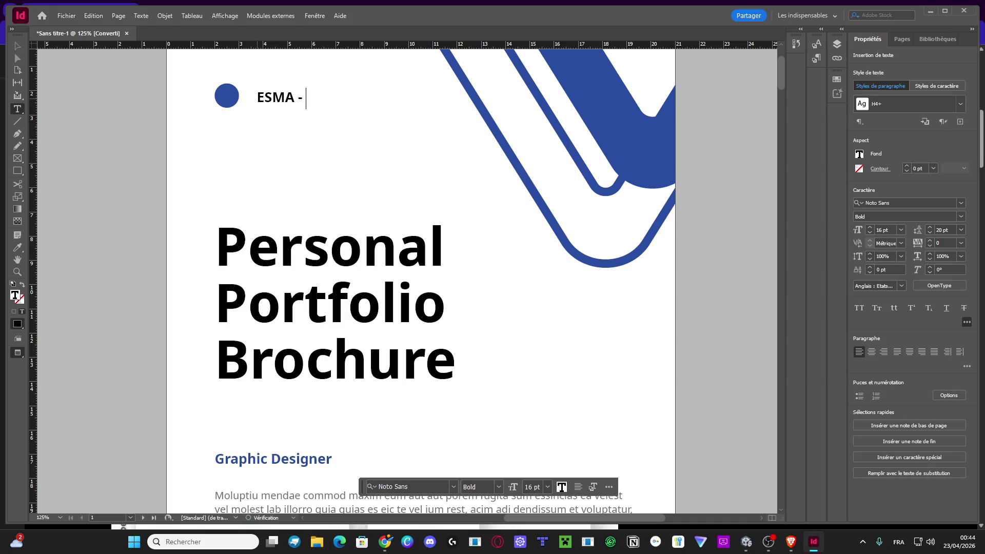
type("2026")
Replace the cover title text with 'Crepusculum'.
scroll(409, 202, "down", 2)
scroll(409, 202, "up", 2)
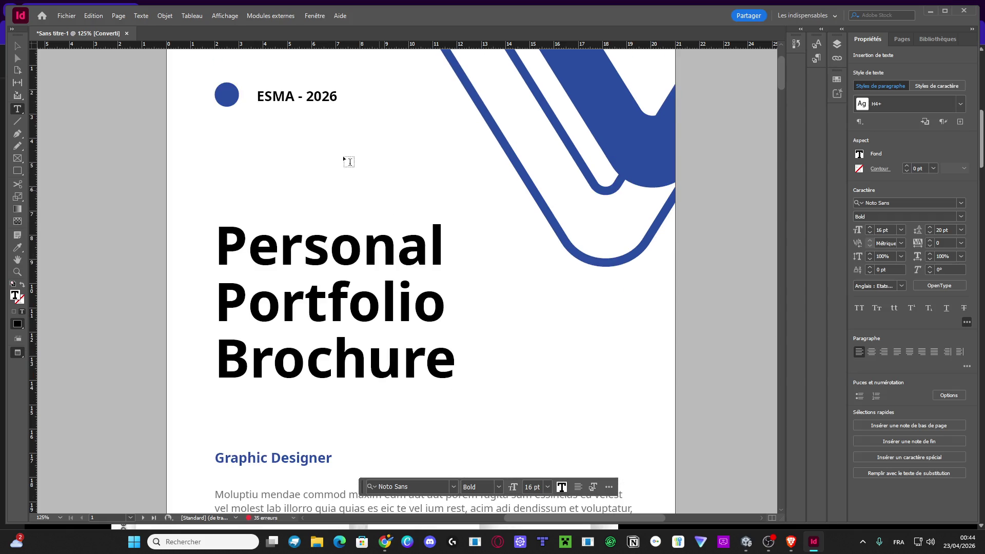
scroll(367, 239, "down", 2)
mouse_move(455, 302)
left_mouse_down()
mouse_move(273, 183)
mouse_move(195, 158)
left_mouse_up()
type("Crepuscul")
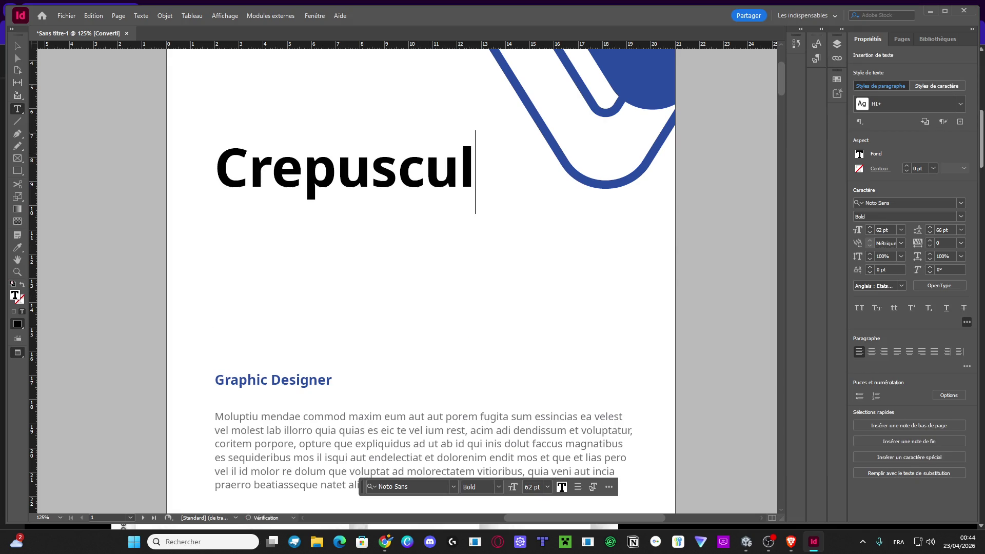
type("um")
key("BackSpace")
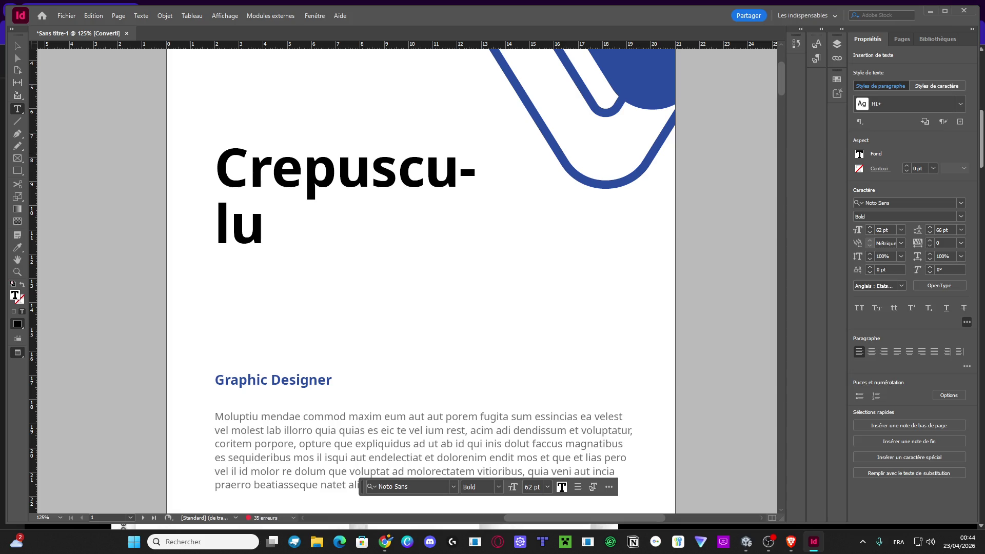
type("m")
Widen the title frame so Crepusculum fits one line, and move it slightly lower.
key("Escape")
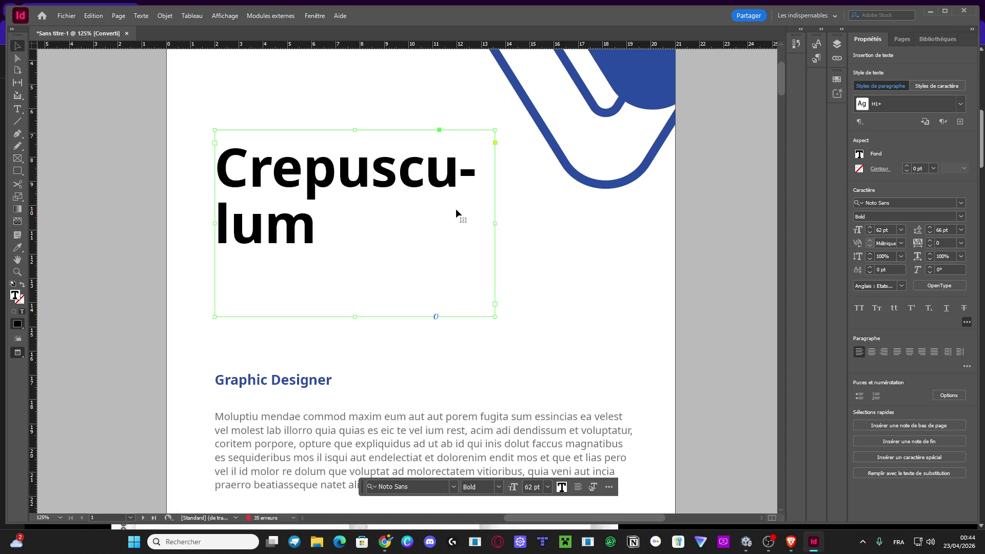
left_click_drag(496, 222, 594, 236)
left_click(654, 252)
left_click(451, 186)
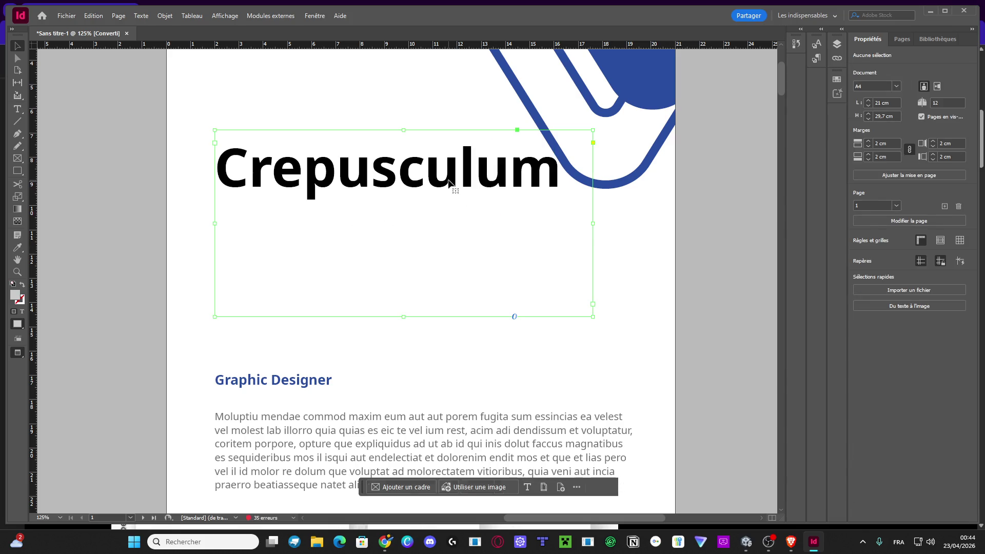
left_click_drag(451, 186, 450, 226)
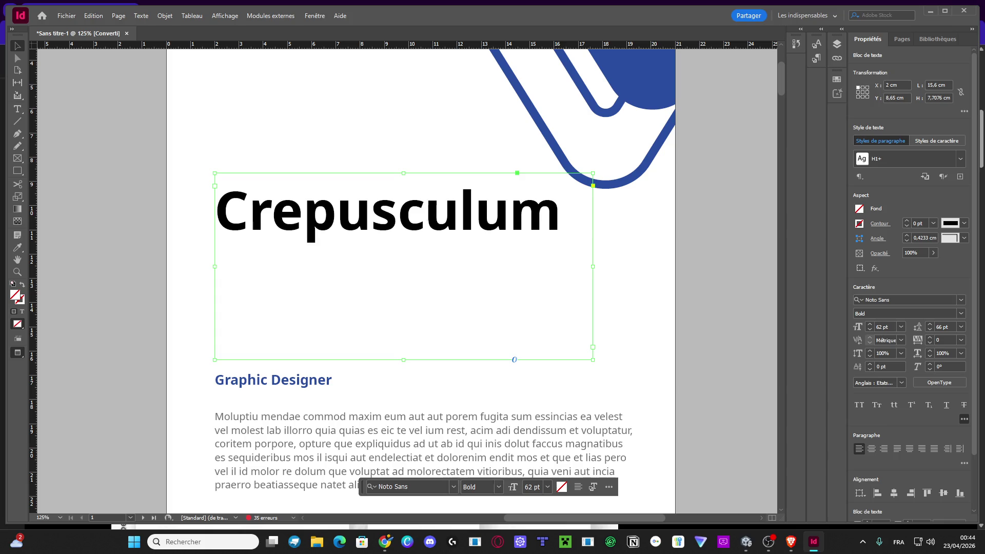
scroll(408, 307, "down", 3)
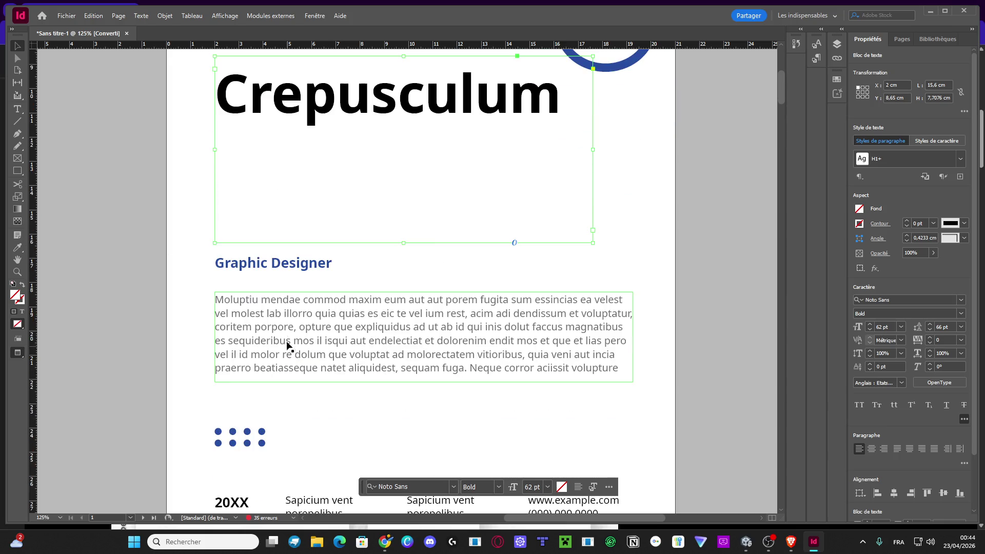
Replace the blue 'Graphic Designer' heading with 'Préprod - Programmation'.
triple_click(270, 266)
type("Préprod")
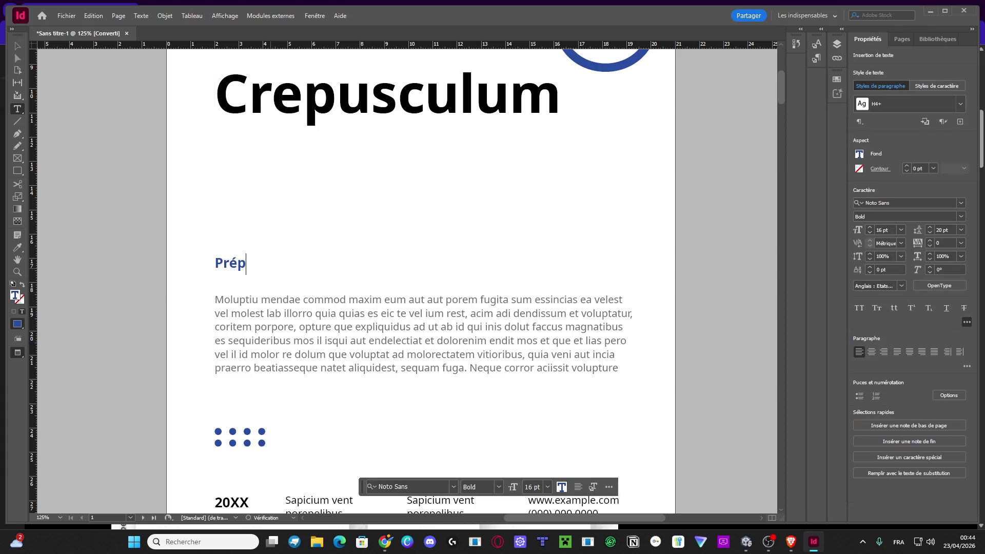
type(" - Programmation")
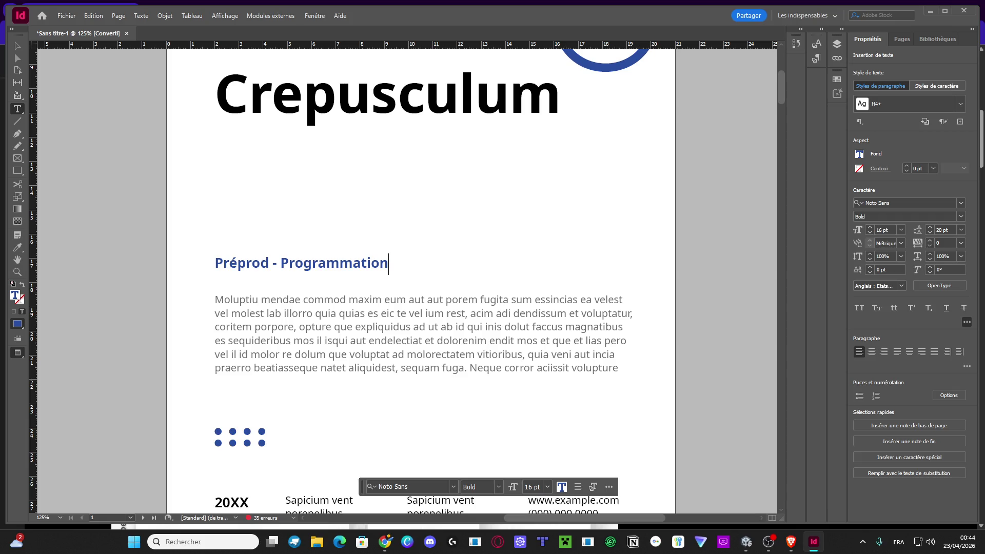
key("alt+Tab")
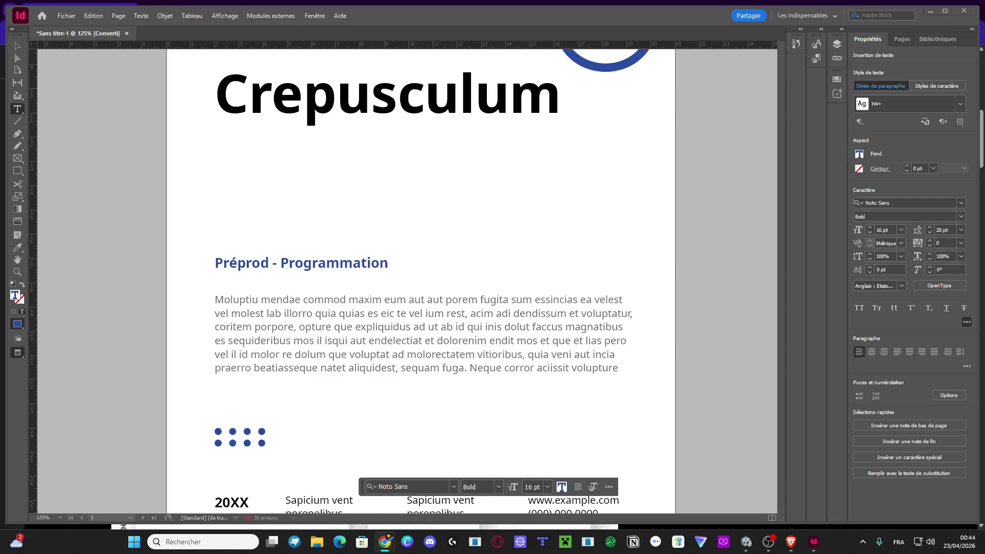
Try pasting copied text over the placeholder body paragraph, then undo the wrong paste.
left_click(340, 339)
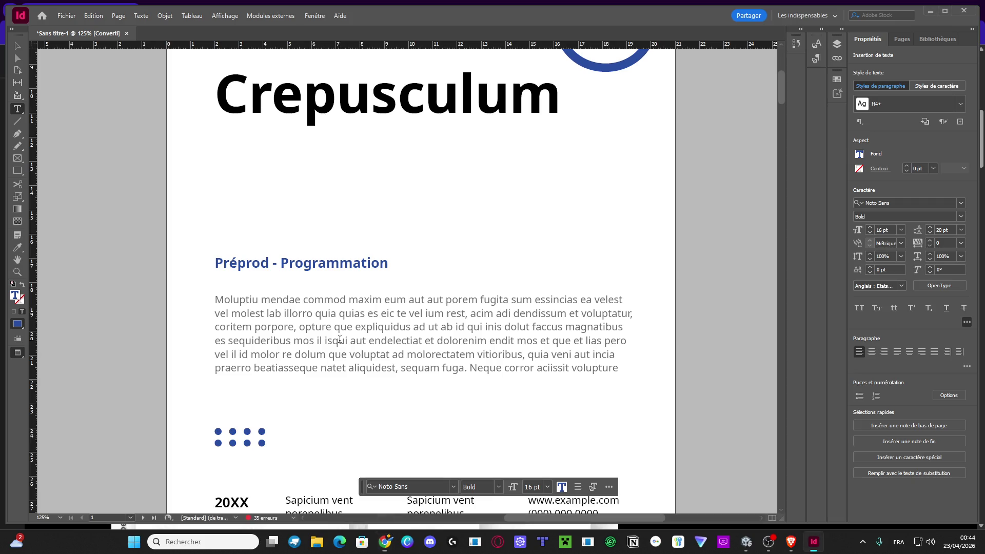
triple_click(340, 339)
key("ctrl+a")
key("ctrl+v")
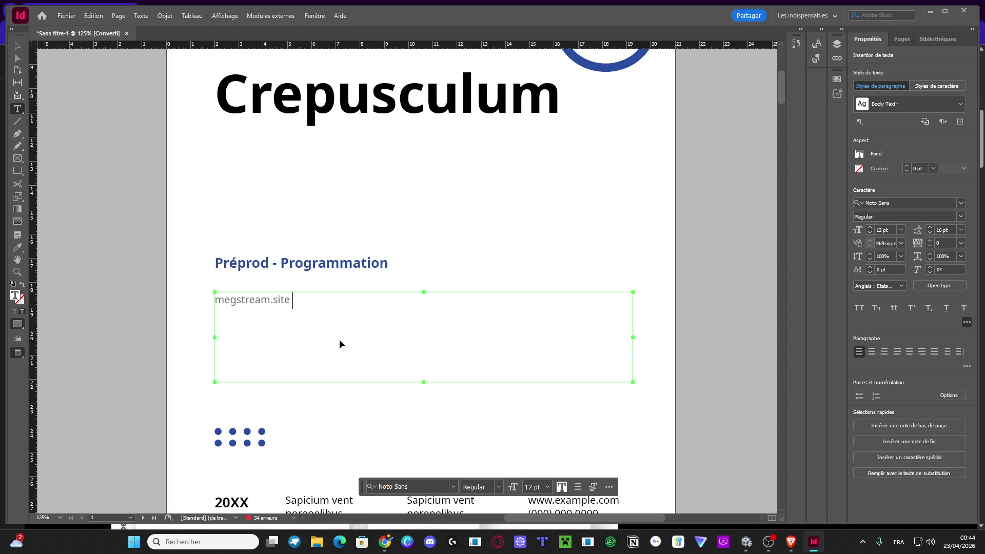
key("ctrl+z")
key("alt+Tab")
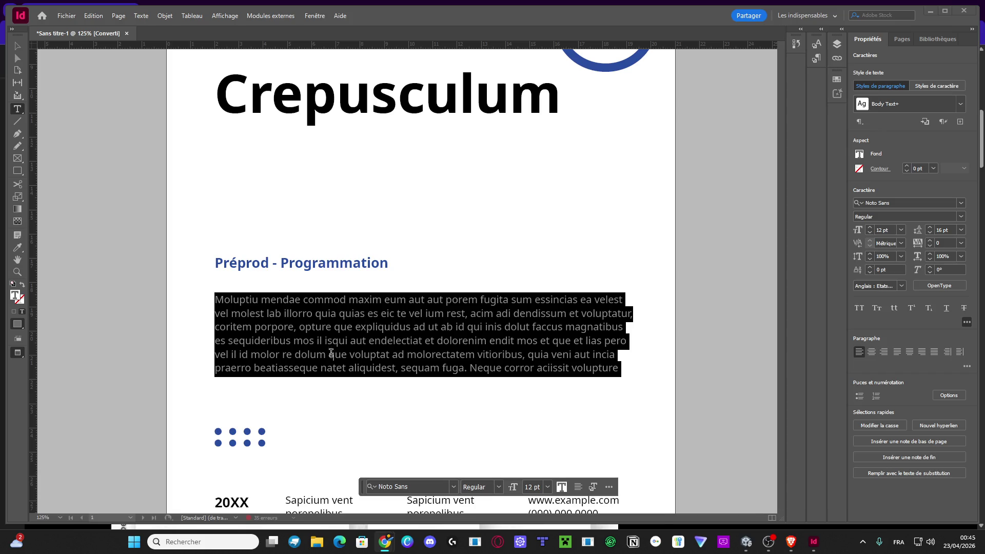
Paste the French documentation text over the lorem-ipsum body paragraph.
triple_click(335, 329)
key("ctrl+a")
key("ctrl+v")
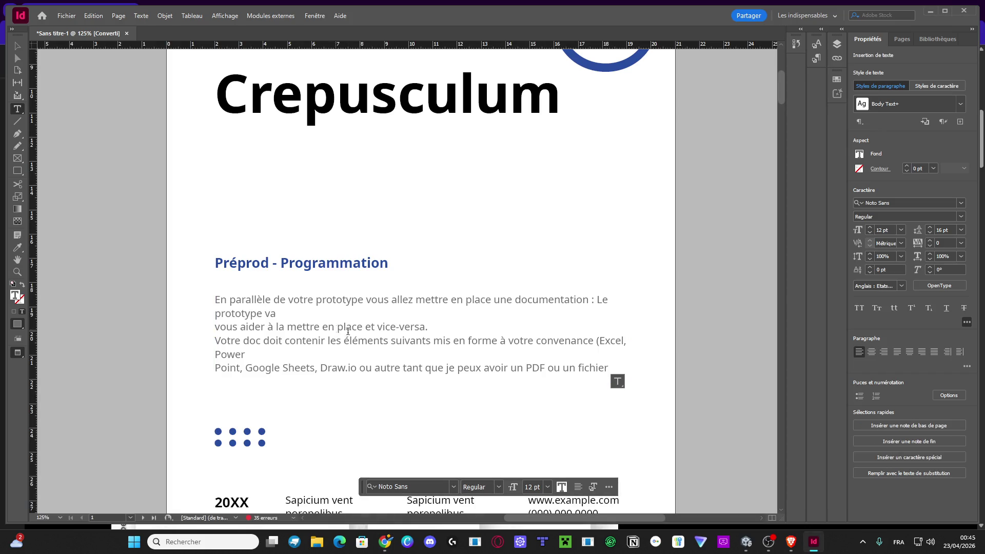
scroll(513, 382, "down", 3)
scroll(471, 408, "down", 8)
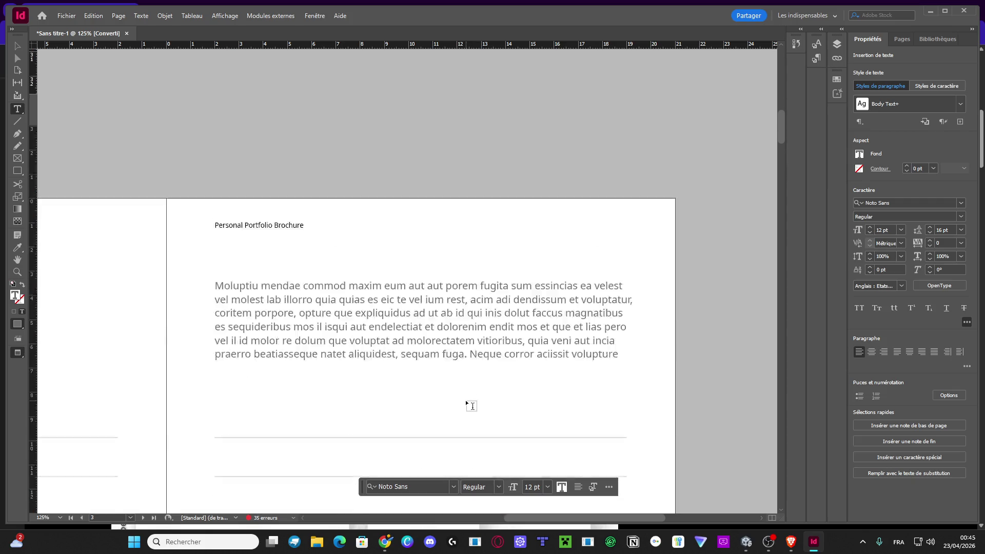
scroll(414, 355, "up", 10)
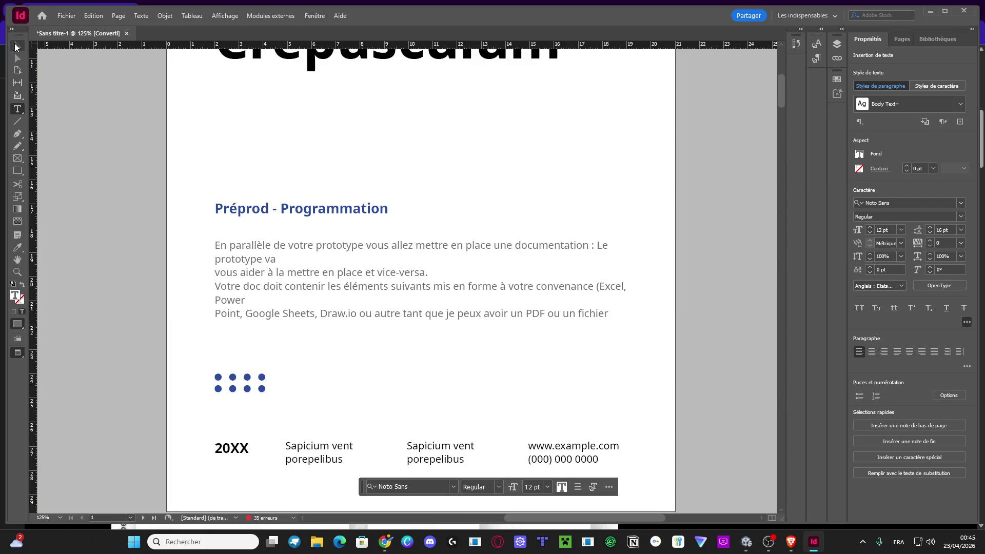
Lengthen the pasted text frame and nudge the blue dot group down two steps.
left_click(16, 46)
double_click(663, 18)
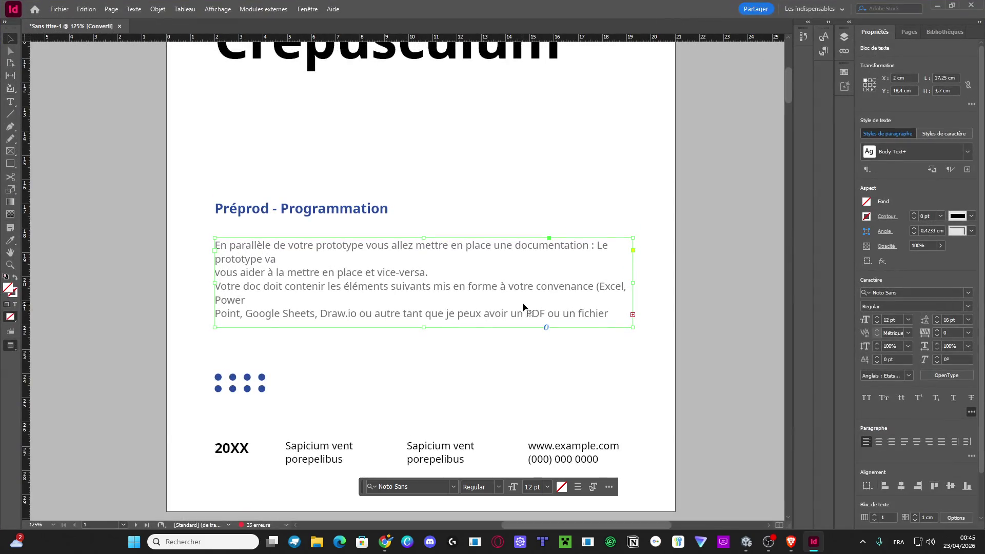
left_click_drag(423, 327, 409, 364)
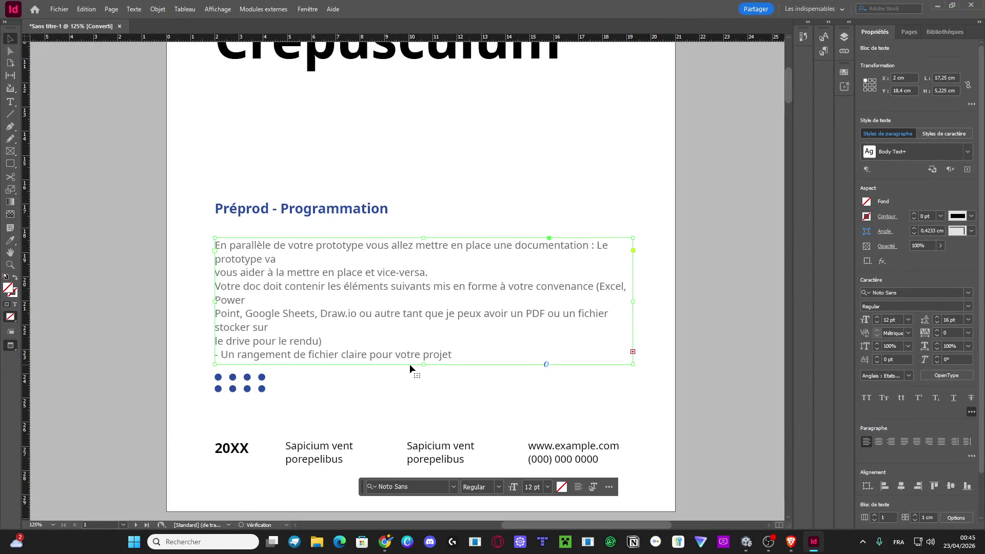
left_click(262, 382)
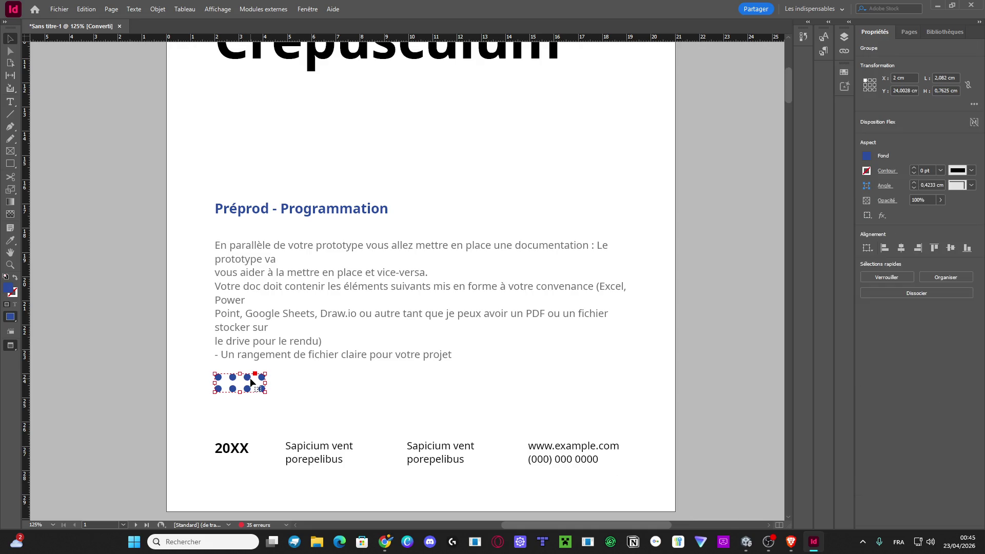
key("Down")
key("Down")
key("Down")
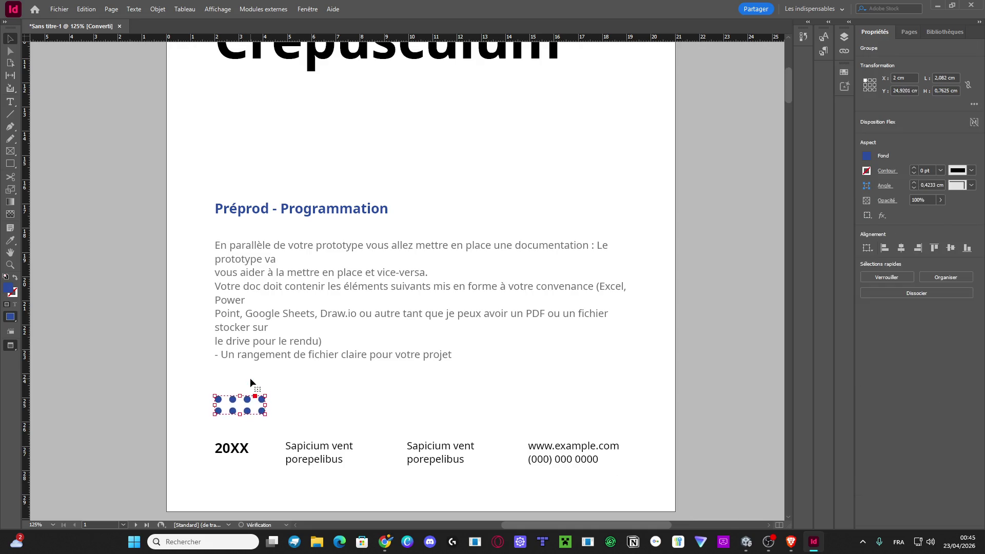
key("Down")
key("Down")
key("Down")
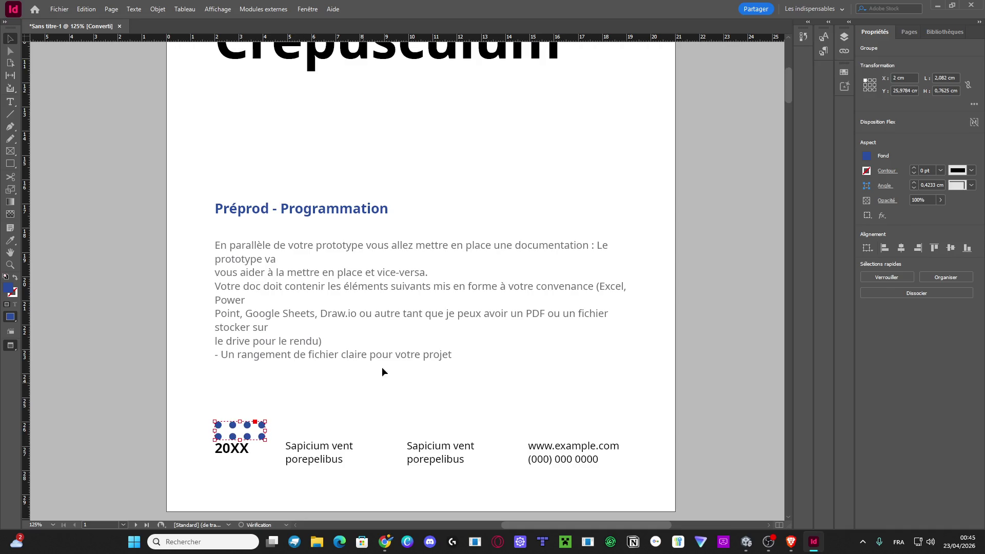
Extend the body text frame further so its last line shows.
left_click(460, 364)
left_click_drag(423, 365, 424, 418)
double_click(424, 415)
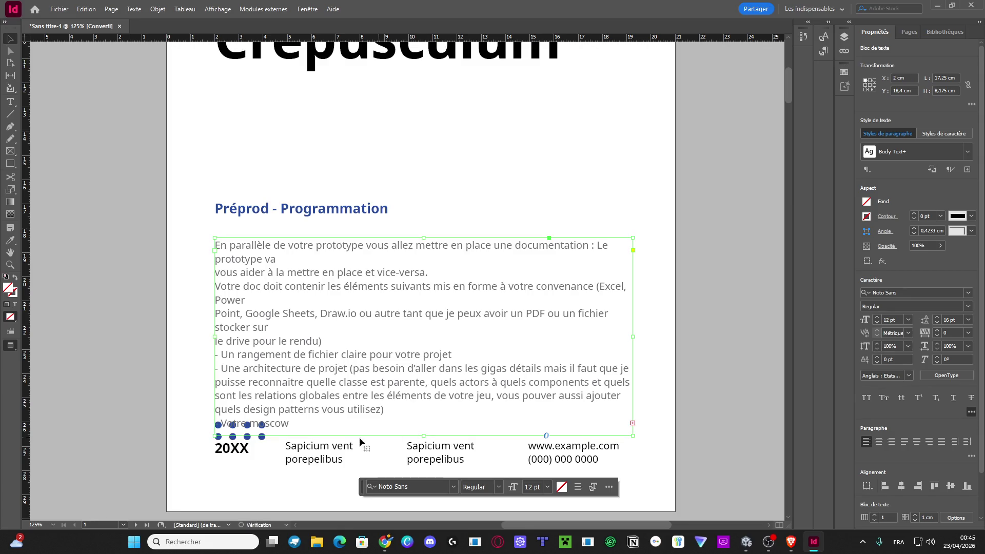
left_click(200, 442)
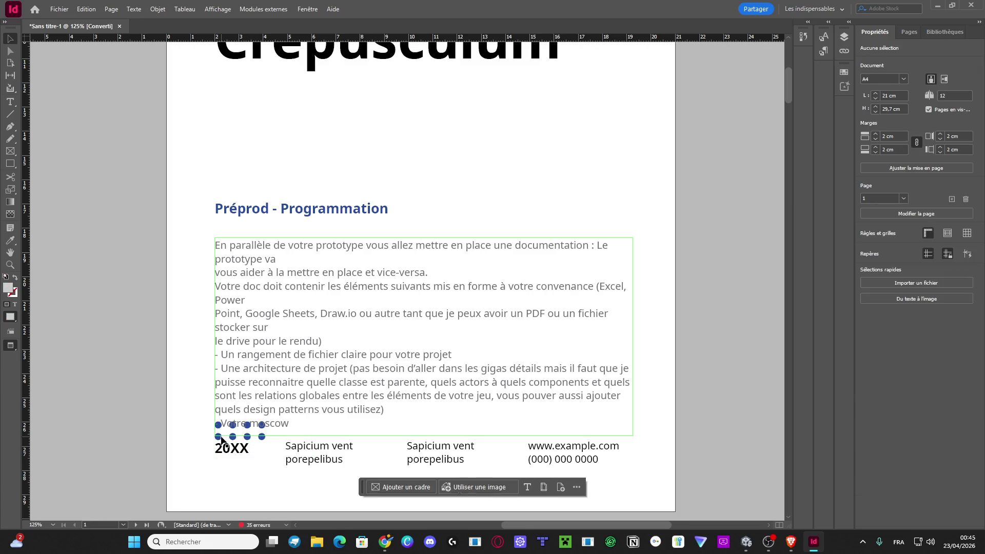
Move the 20XX frame slightly lower on the page.
left_click_drag(240, 448, 241, 461)
left_click(245, 442)
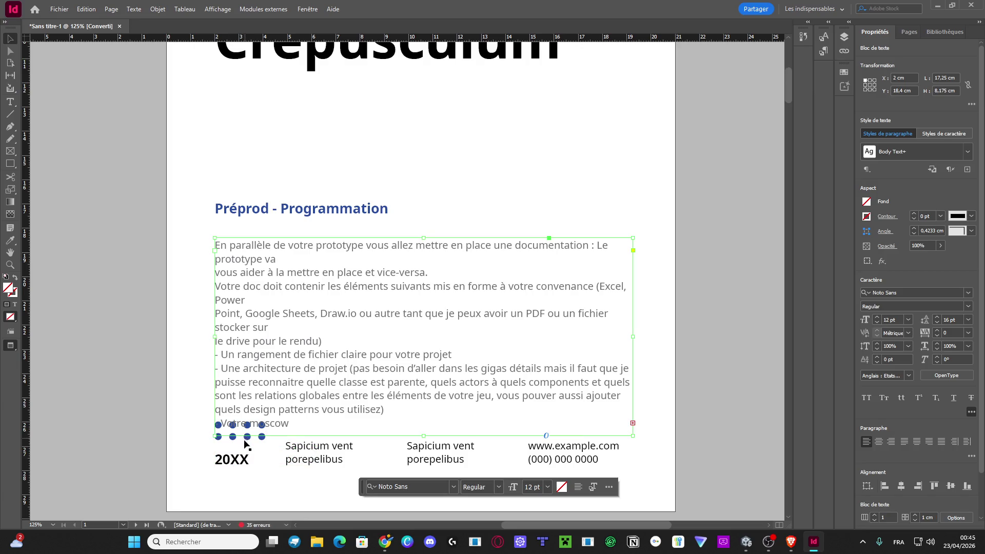
left_click(234, 441)
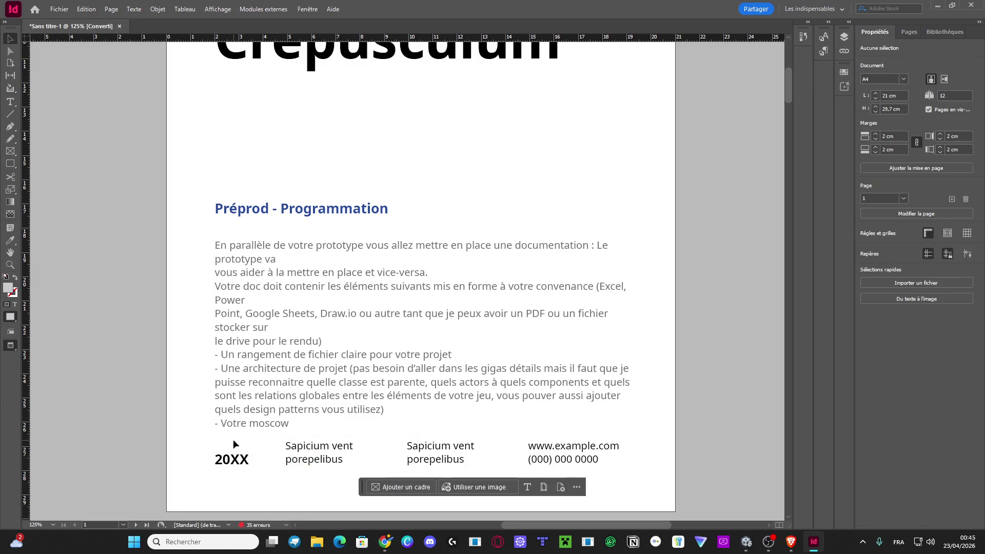
left_click(238, 463)
Change the 20XX year text to 2026.
double_click(239, 451)
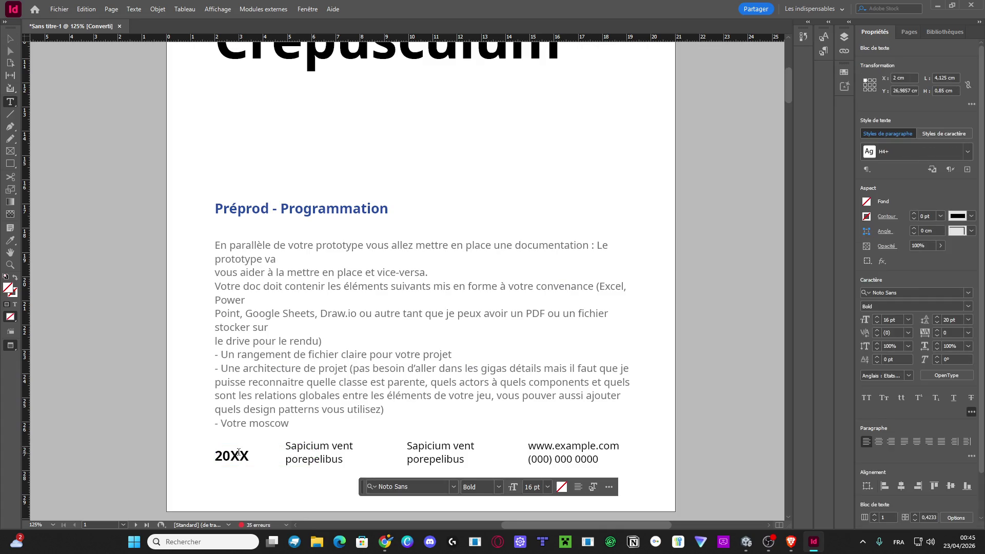
type("20é")
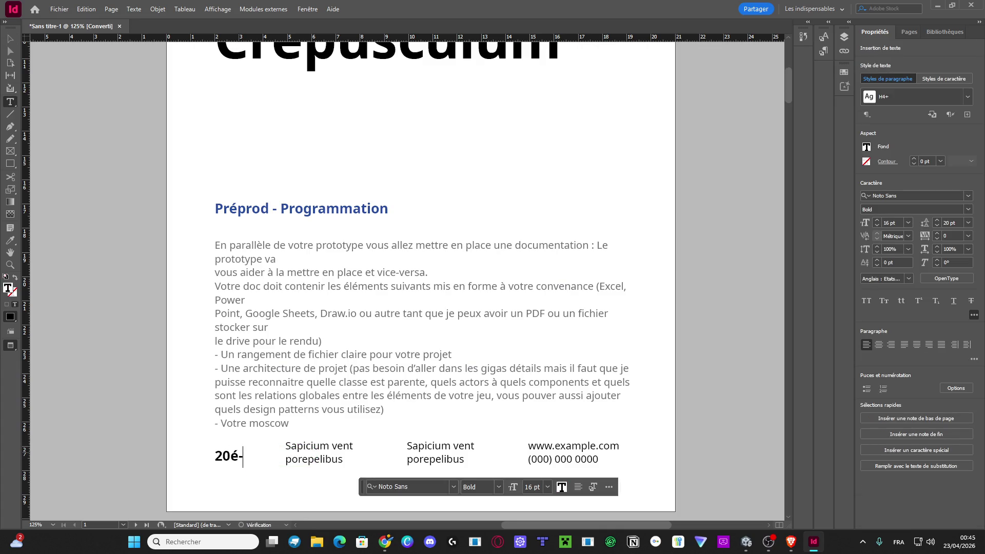
key("BackSpace")
type("25")
key("BackSpace")
type("6")
scroll(363, 376, "down", 1)
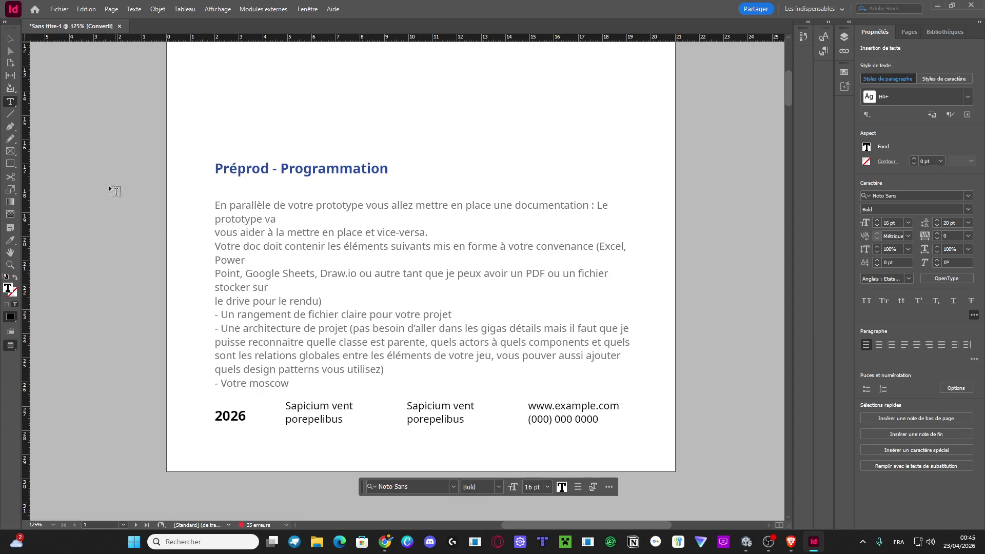
Nudge the Préprod - Programmation heading and body frames up together.
left_click(10, 38)
scroll(236, 269, "up", 3)
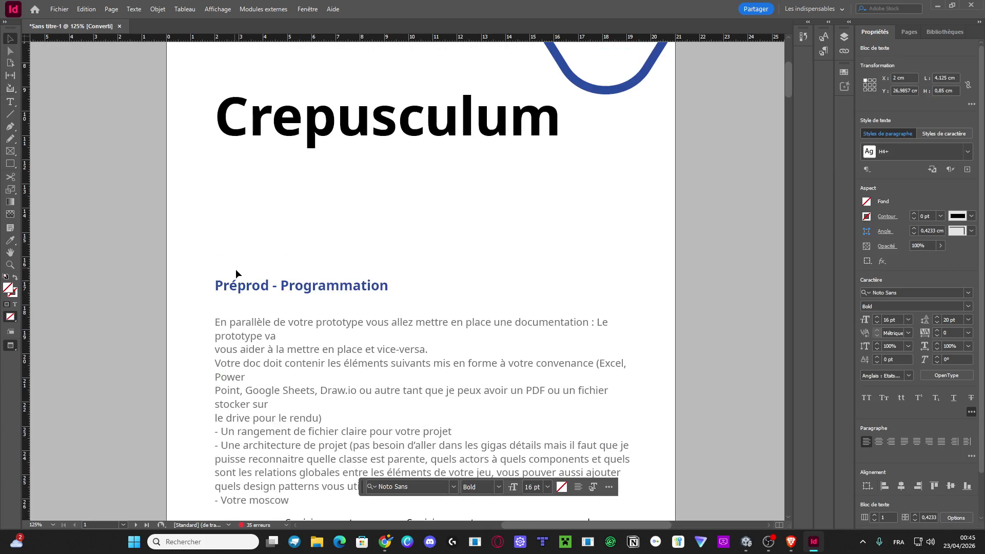
left_click(269, 287)
left_click(295, 345, "shift")
key("shift+Up")
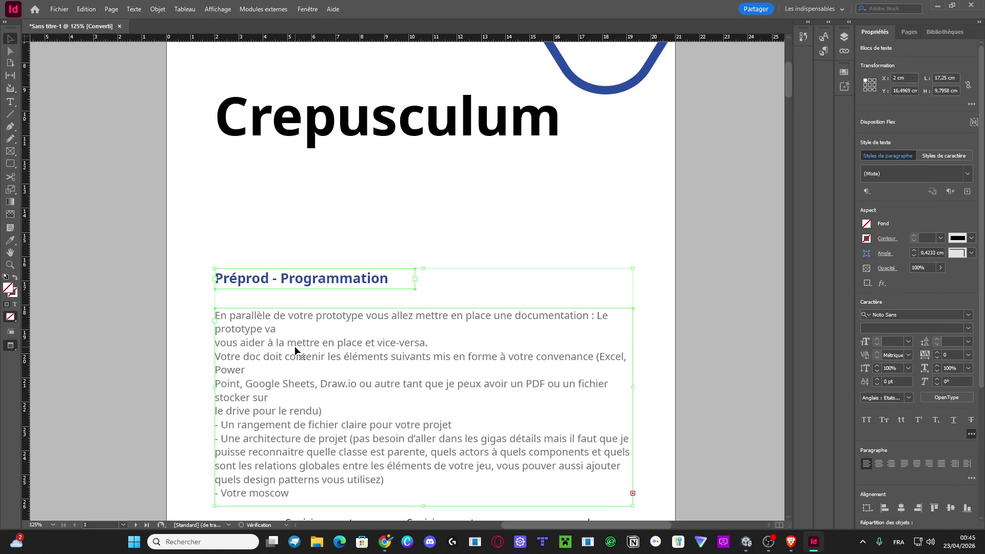
key("shift+Up")
key("shift+Up")
key("shift+Up")
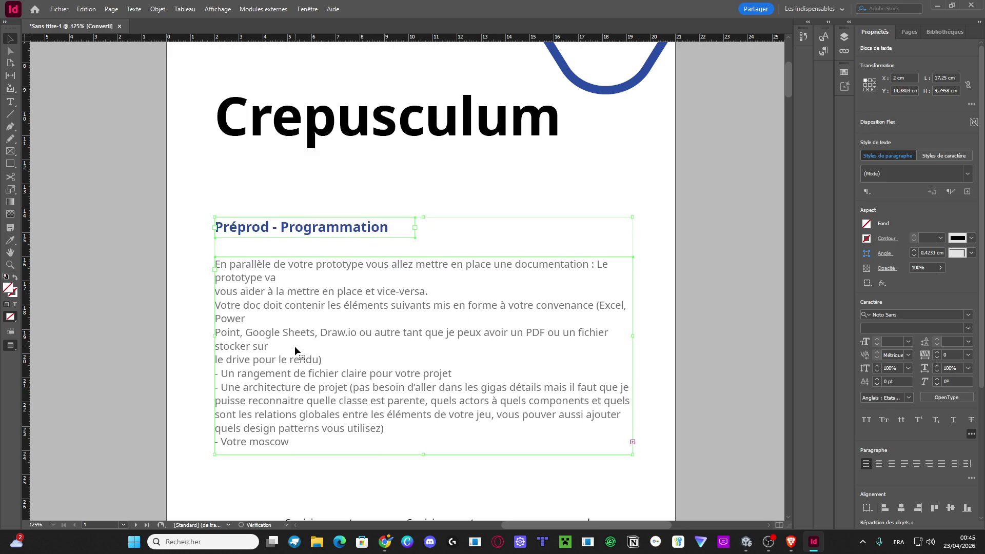
key("shift+Up")
left_click(132, 291)
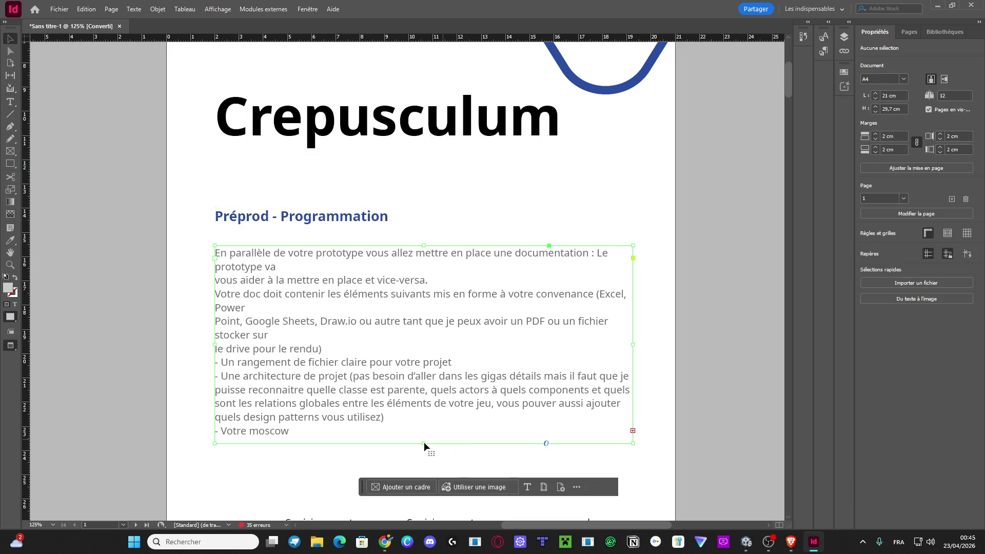
Resize the body frame and move it up closer to the heading.
left_click_drag(424, 443, 424, 485)
scroll(412, 419, "down", 5)
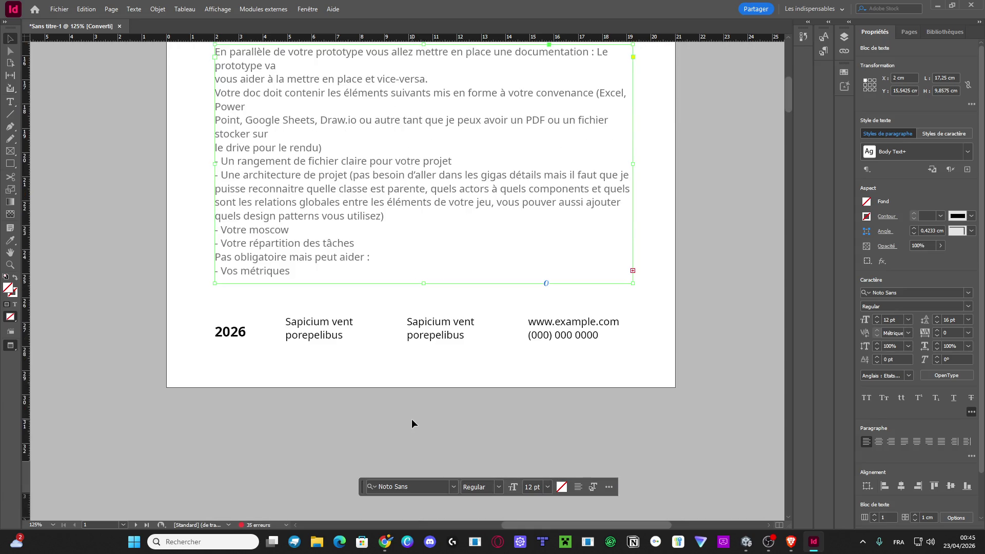
left_click_drag(425, 288, 424, 314)
scroll(358, 304, "up", 2)
scroll(359, 304, "up", 2)
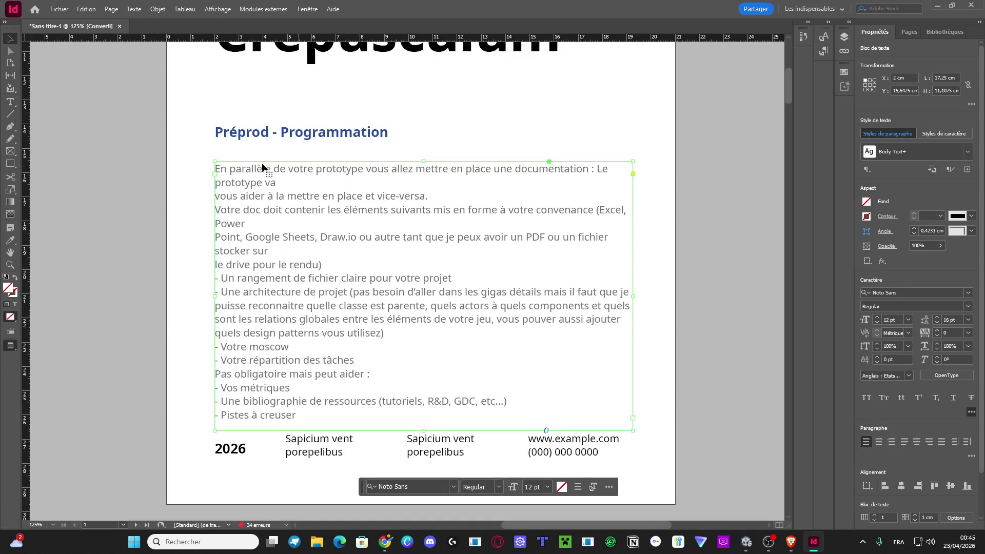
left_click_drag(422, 166, 414, 153)
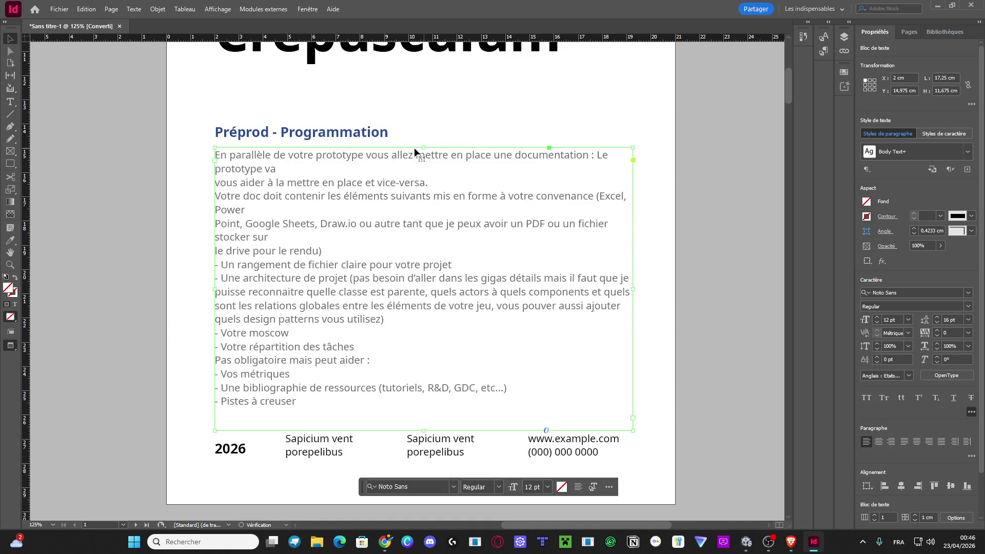
double_click(237, 153)
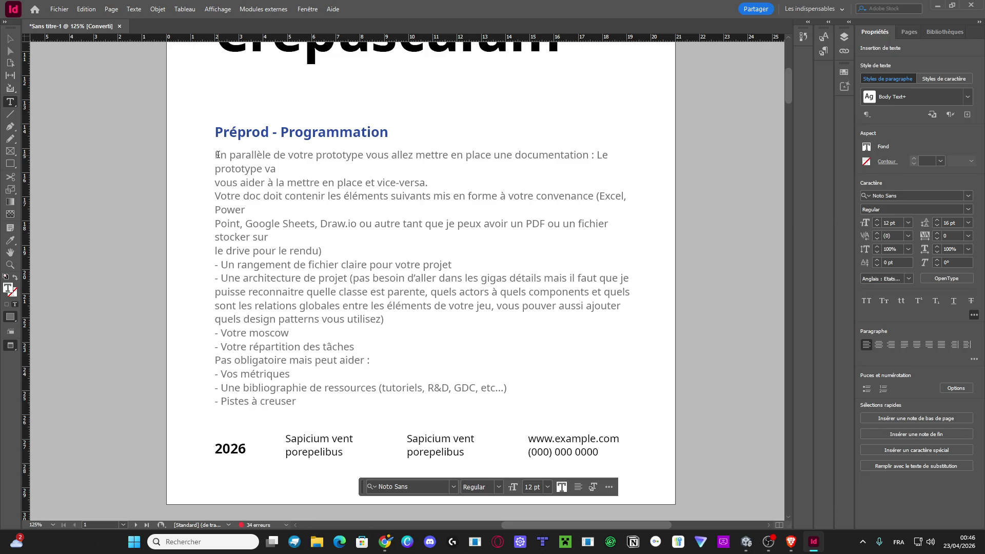
Insert a 'Demandé :' label on its own line above the brief.
type("Demandé ")
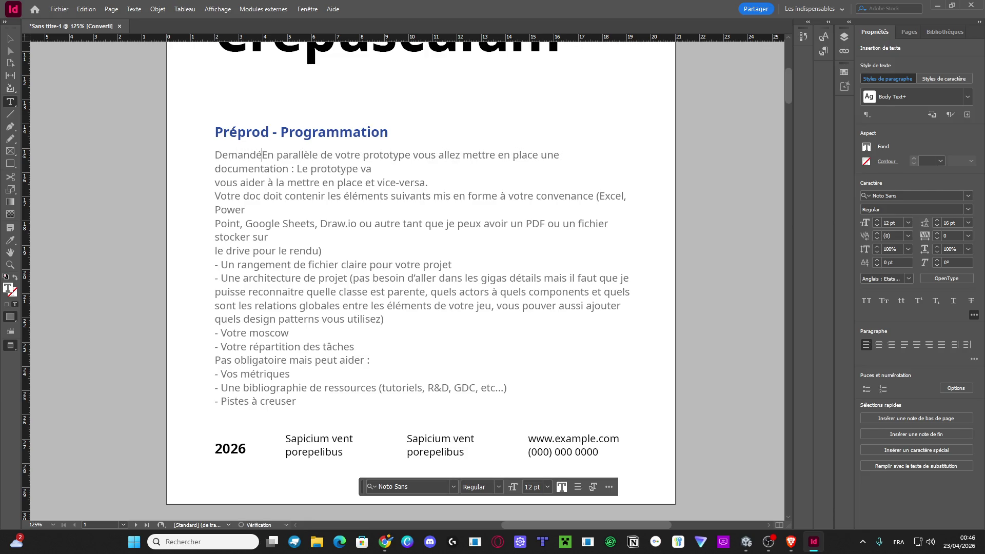
type(":")
key("Return")
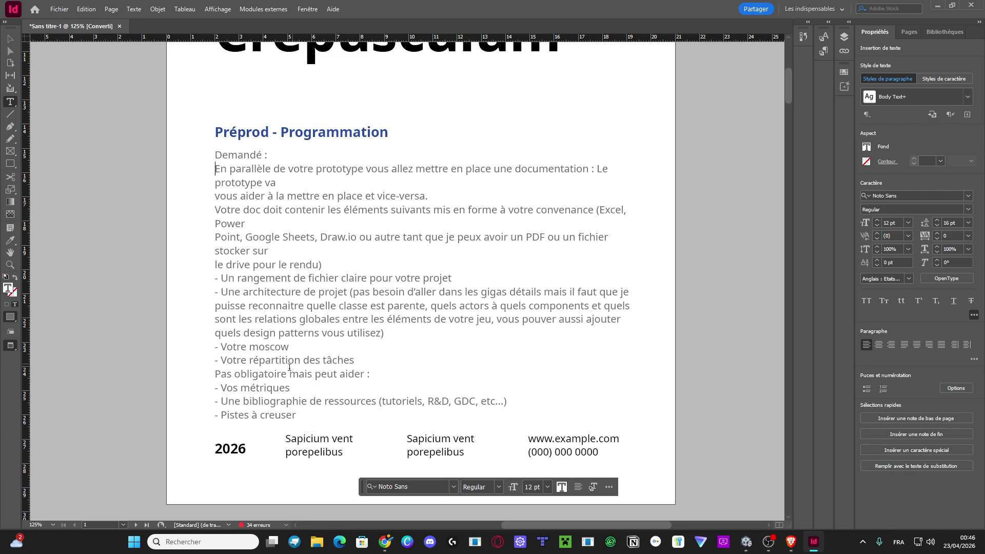
mouse_move(307, 415)
left_mouse_down()
mouse_move(228, 169)
mouse_move(214, 170)
left_mouse_up()
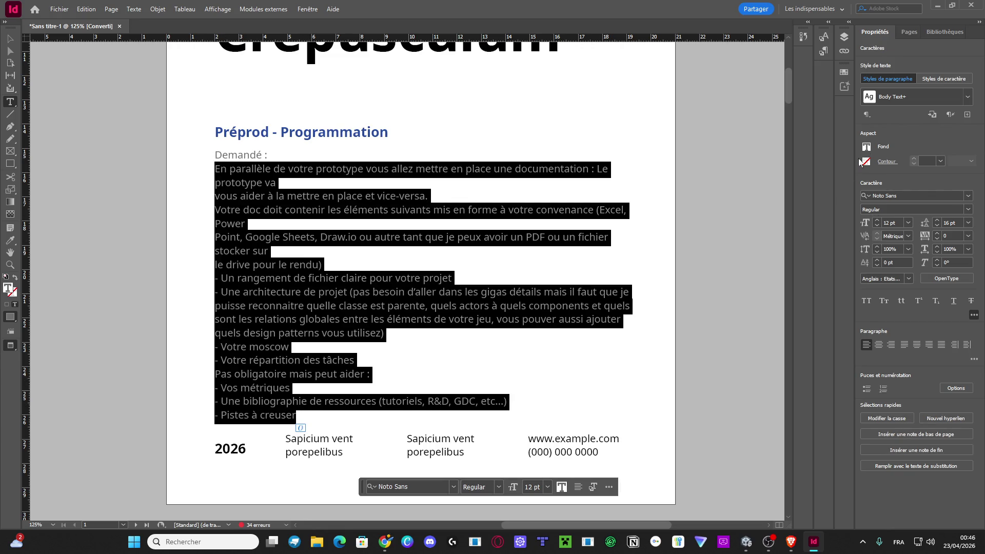
Skew the selected brief text to 19° in the Character options.
left_click(974, 315)
left_click(974, 251)
left_click(938, 260)
left_click(937, 260)
left_click(937, 260)
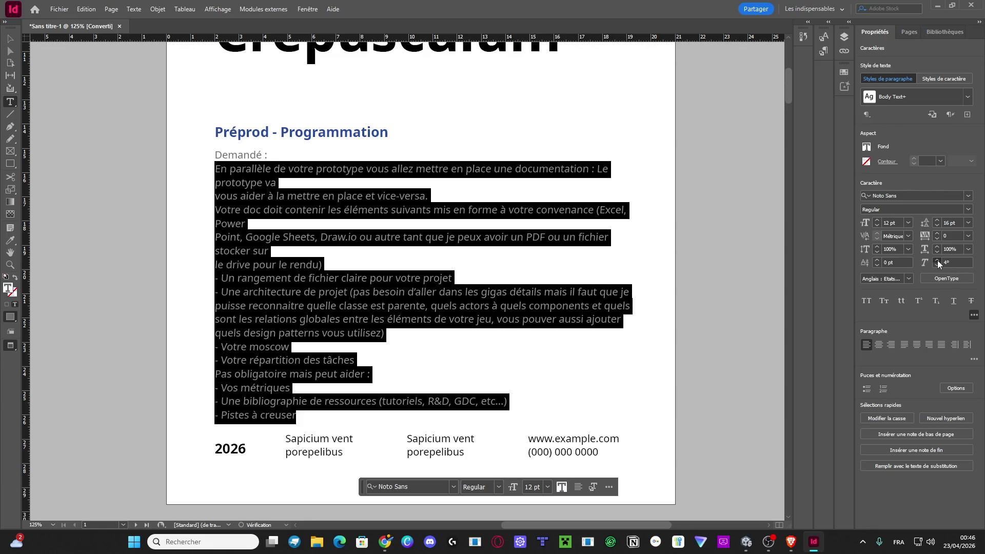
left_click(937, 260)
left_click(937, 260)
left_click(937, 260)
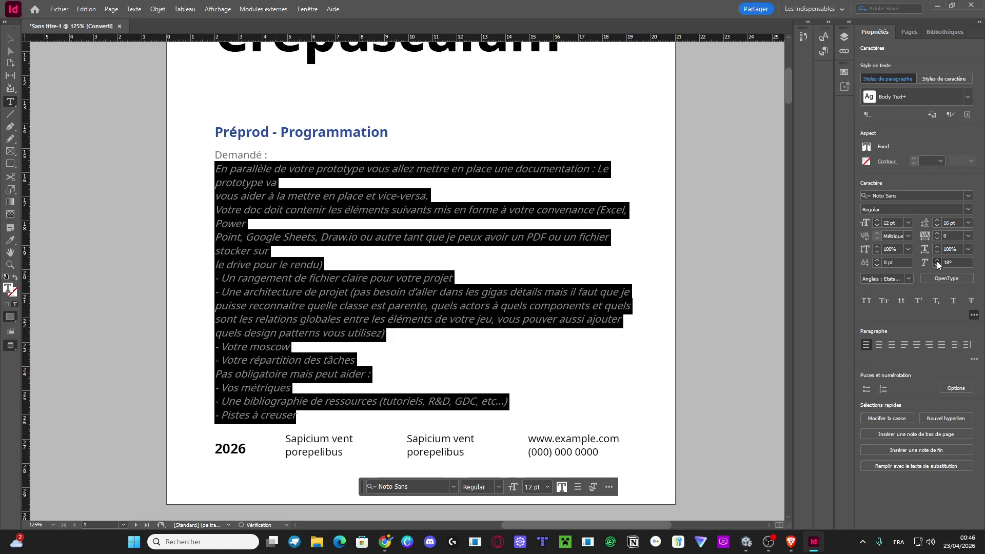
left_click(937, 261)
left_click(937, 261)
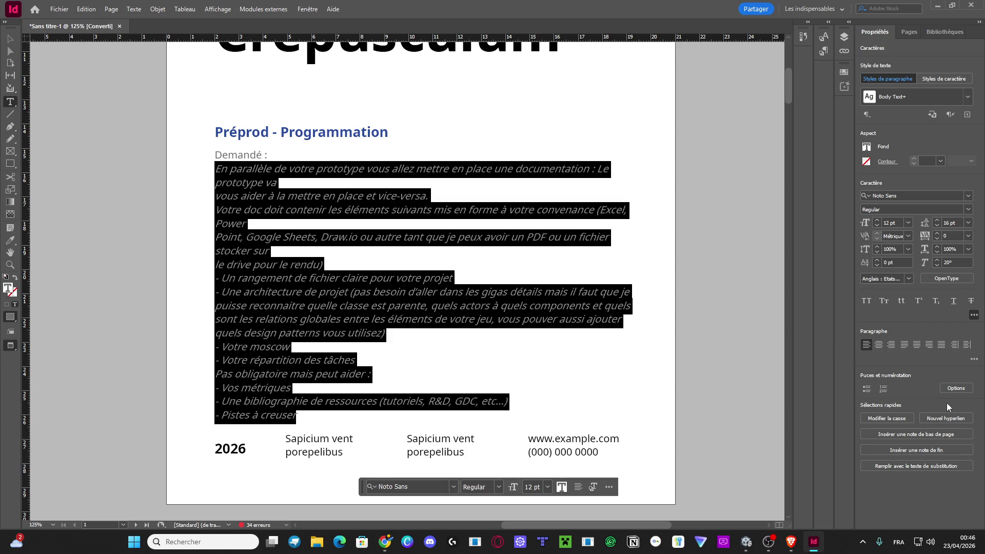
left_click(936, 264)
left_click(760, 245)
scroll(760, 245, "down", 1)
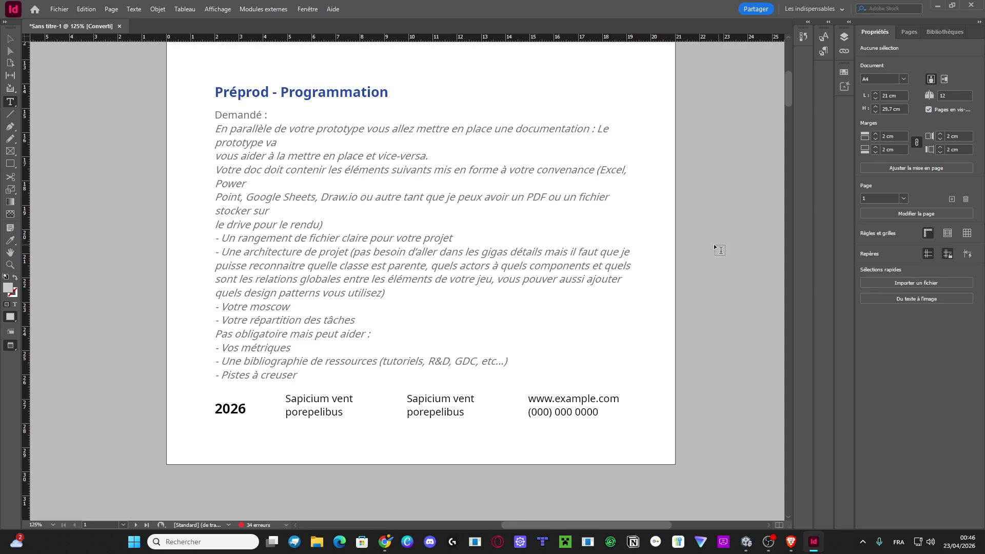
scroll(713, 248, "down", 3)
Replace the first footer placeholder with 'Crepusculum' on the second line.
left_click(332, 290)
double_click(332, 290)
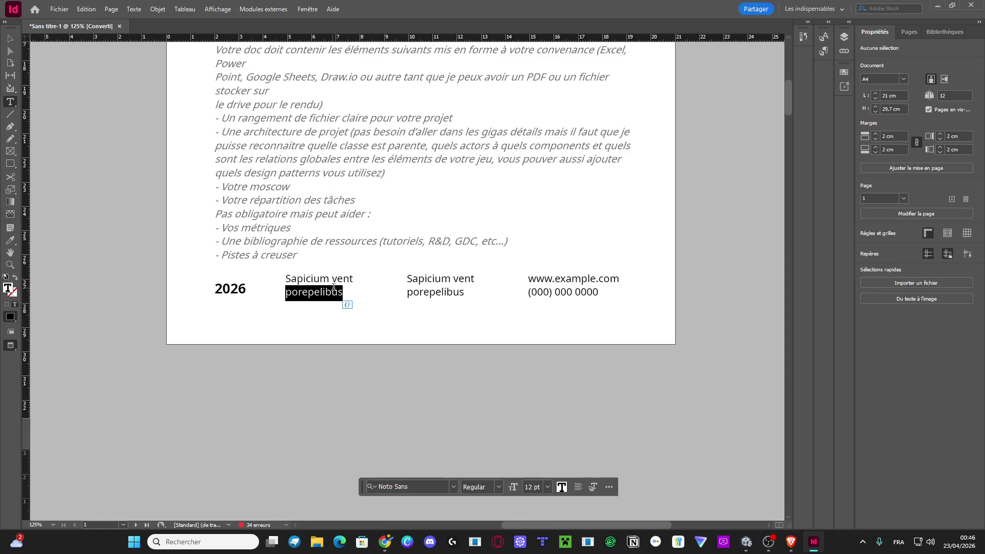
left_click_drag(358, 290, 286, 278)
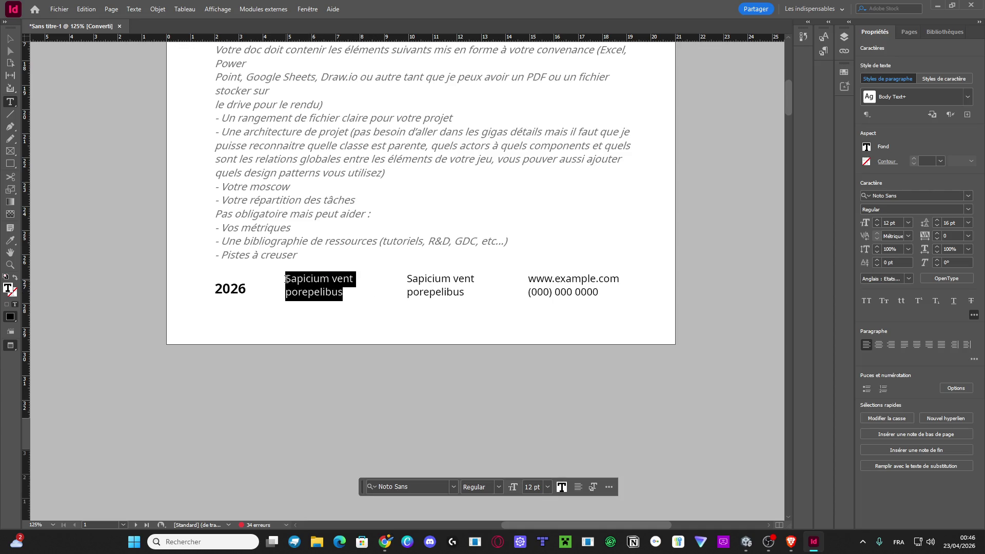
type("Crep")
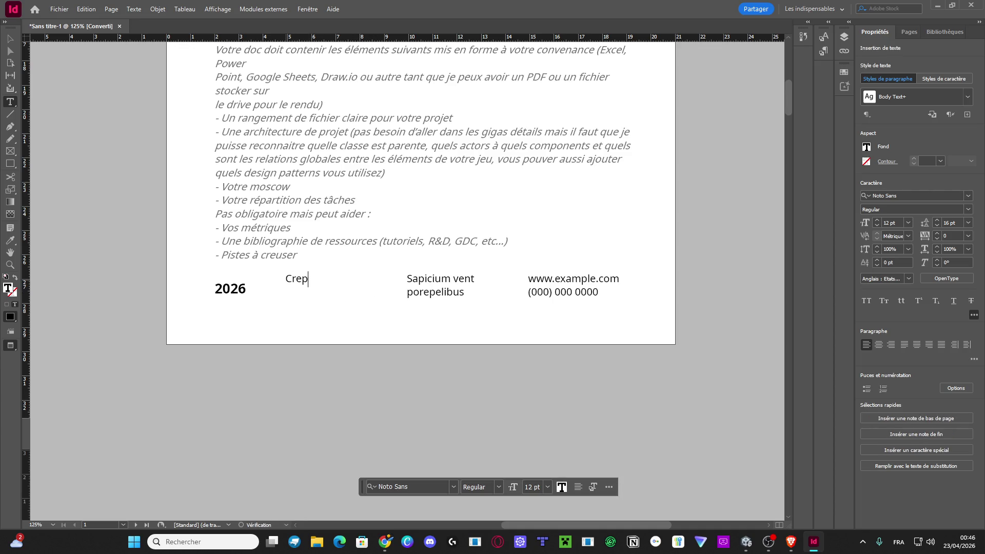
type("usculum")
key("Left")
key("Left")
key("Left")
key("Return")
Replace the second footer placeholder with the teacher's name on the second line.
double_click(445, 294)
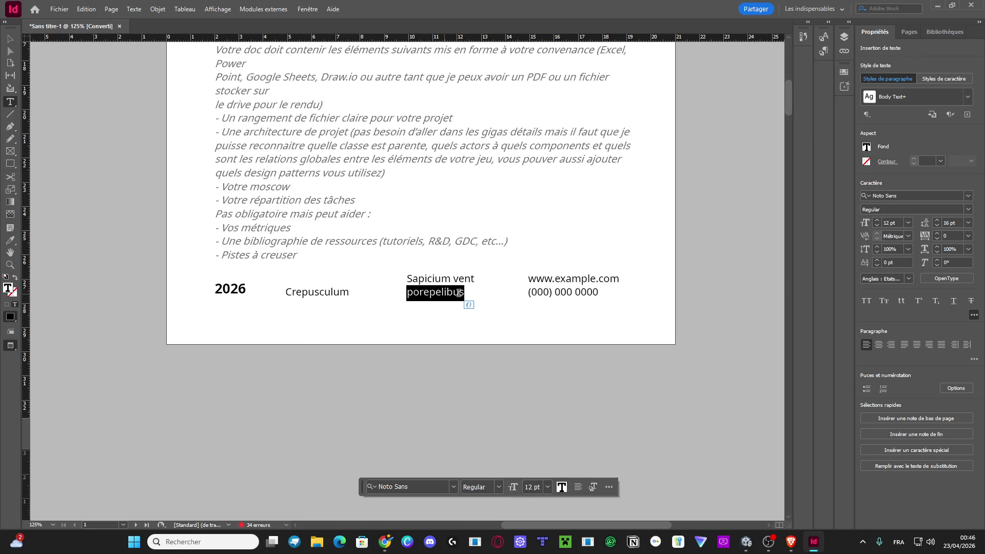
left_click_drag(464, 293, 406, 281)
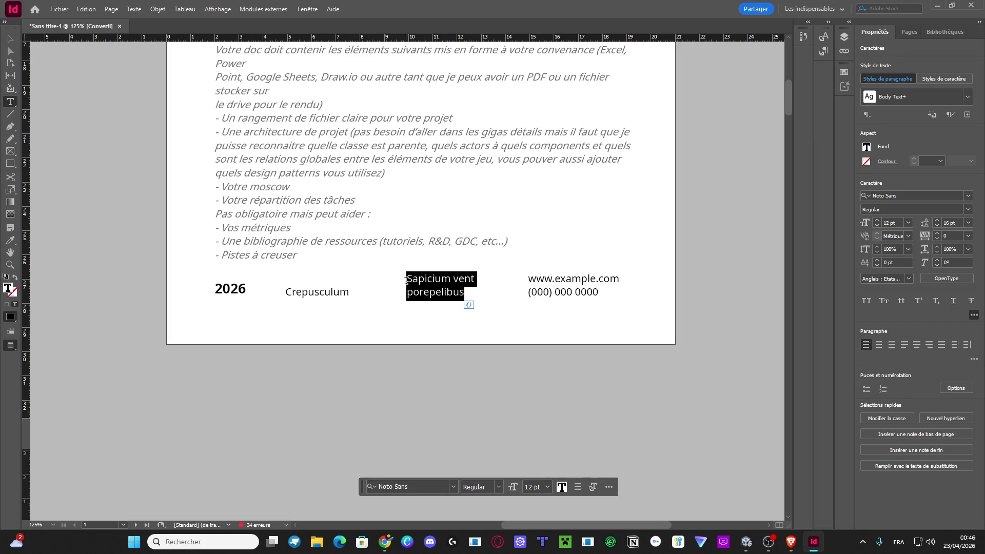
type("Louis Celeyron")
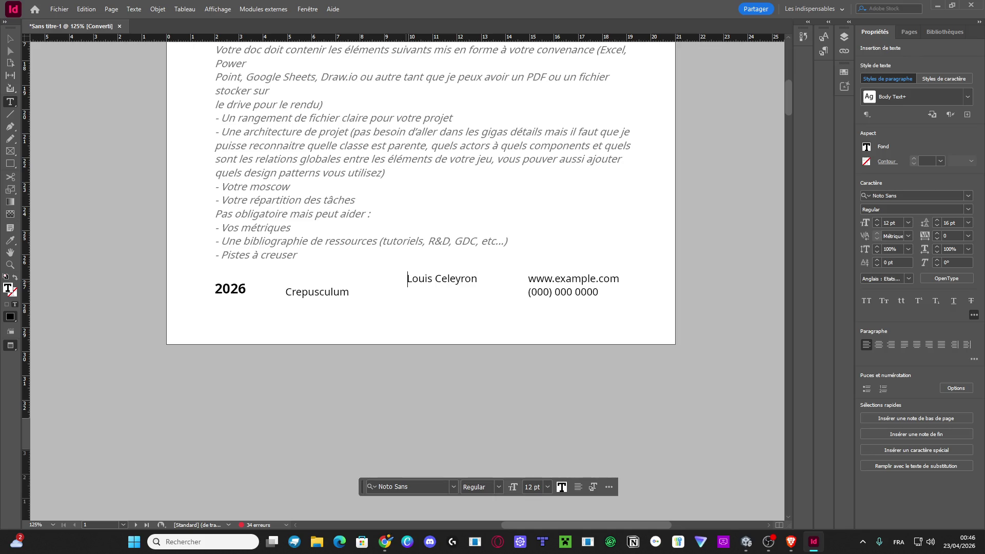
key("Return")
Replace the web address and phone footer block with 'ESMA - 2026'.
left_click_drag(598, 296, 526, 281)
type("ESMA - ")
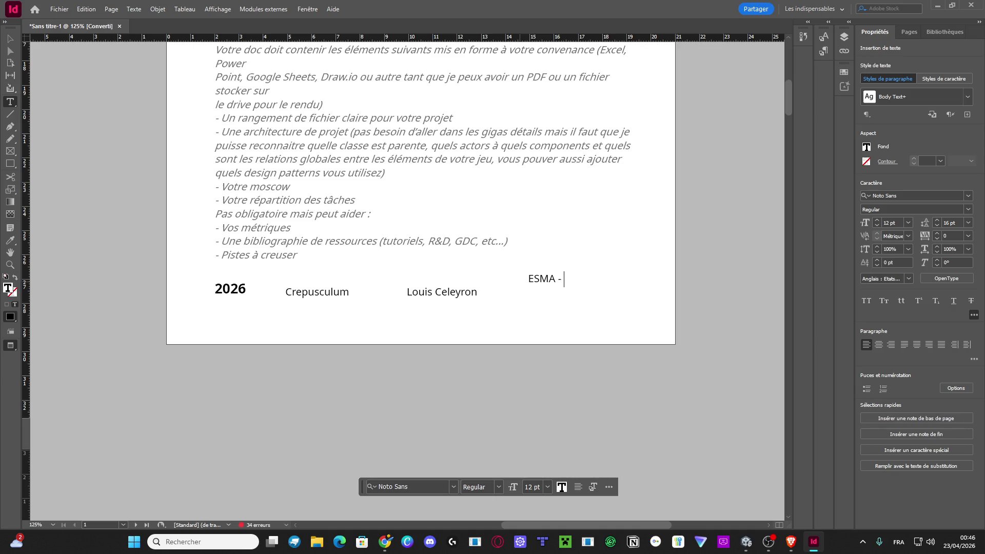
type("2026")
key("Return")
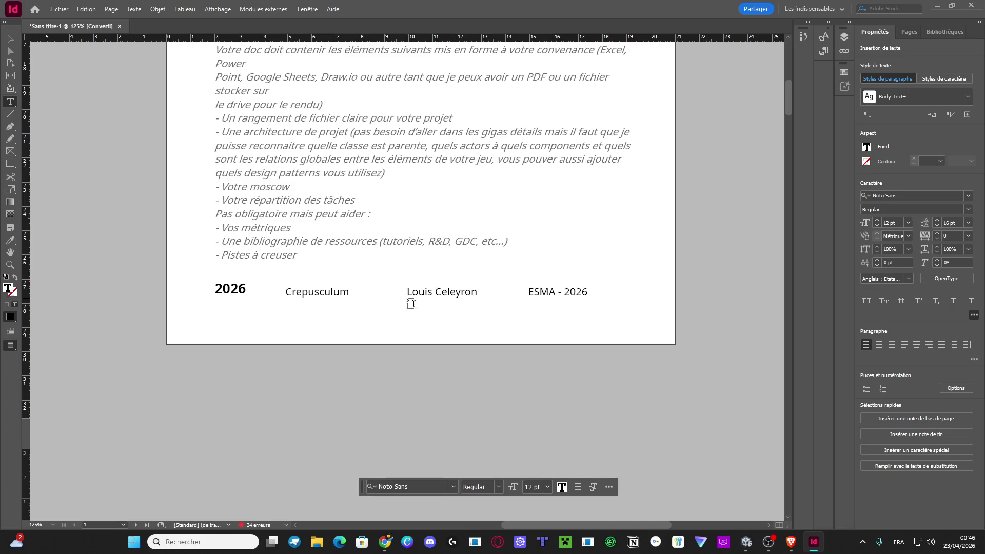
Add a capitalised 'Pour' before the teacher's name in the footer.
type("à la de Louis")
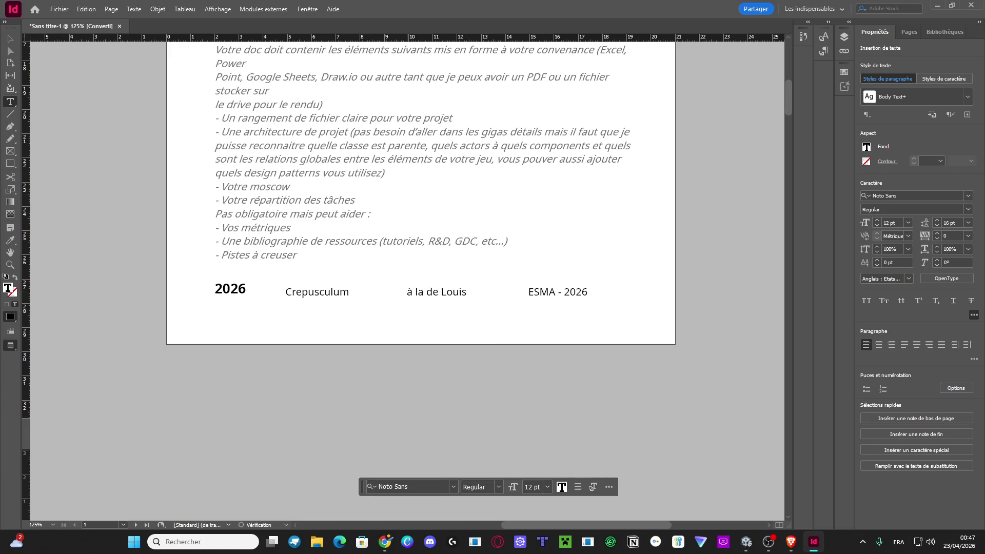
key("BackSpace")
key("BackSpace")
key("BackSpace")
type("por")
key("BackSpace")
type("ur Louis Celeyron")
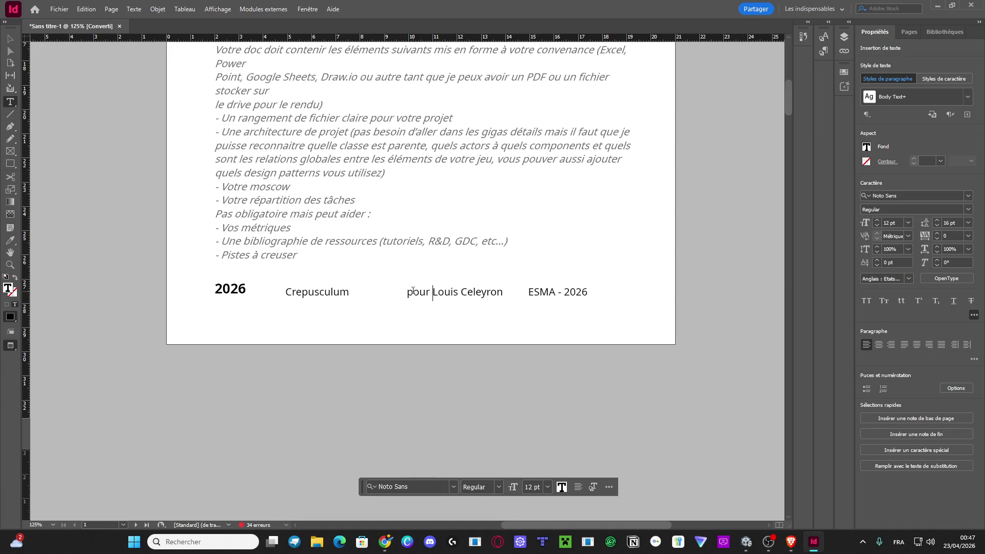
left_click(402, 296)
key("Delete")
type("P")
Replace the teacher's first name with 'Mr.' to read 'Pour Mr.' plus surname.
left_click(433, 291)
left_click(451, 299, "ctrl")
left_click(459, 291)
left_click(437, 293)
double_click(434, 292)
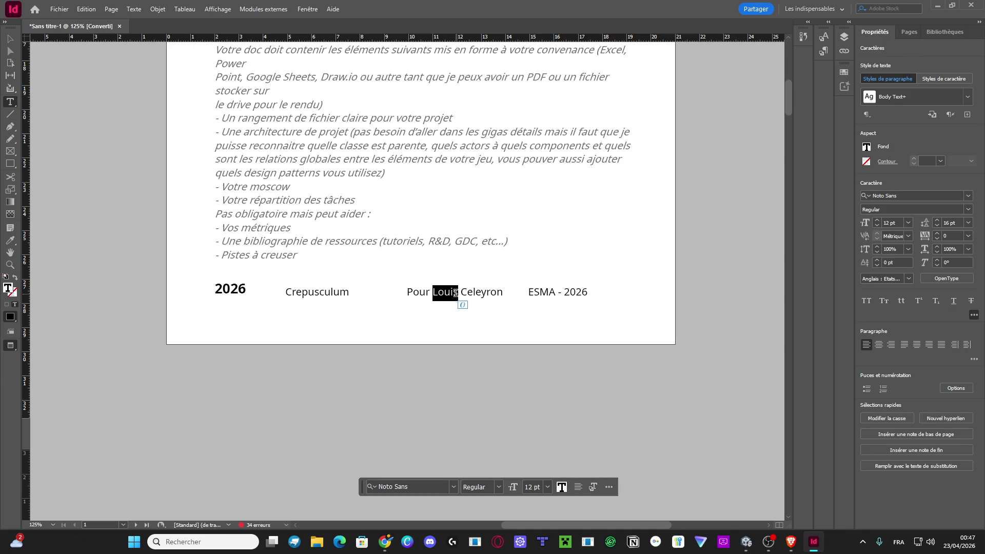
type("Mr.")
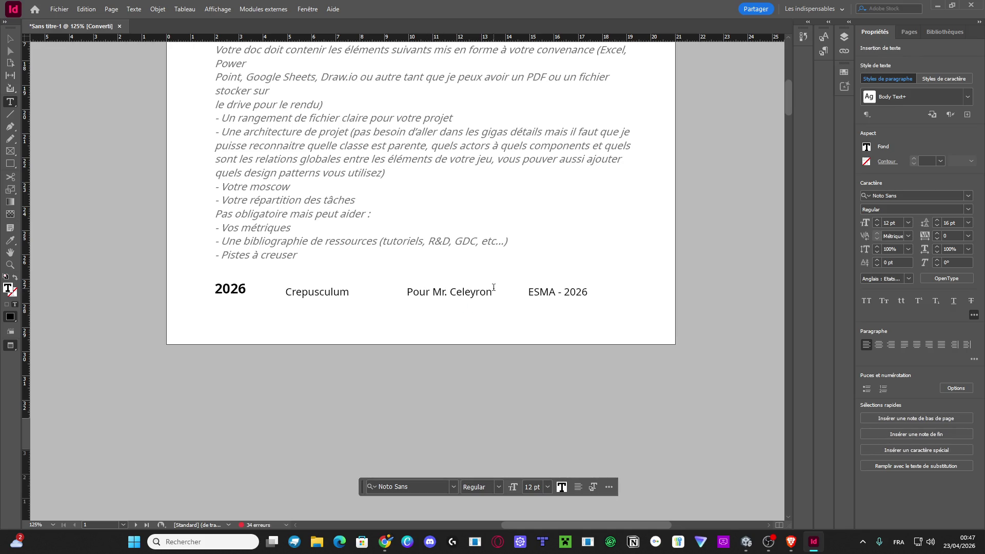
scroll(107, 119, "up", 3)
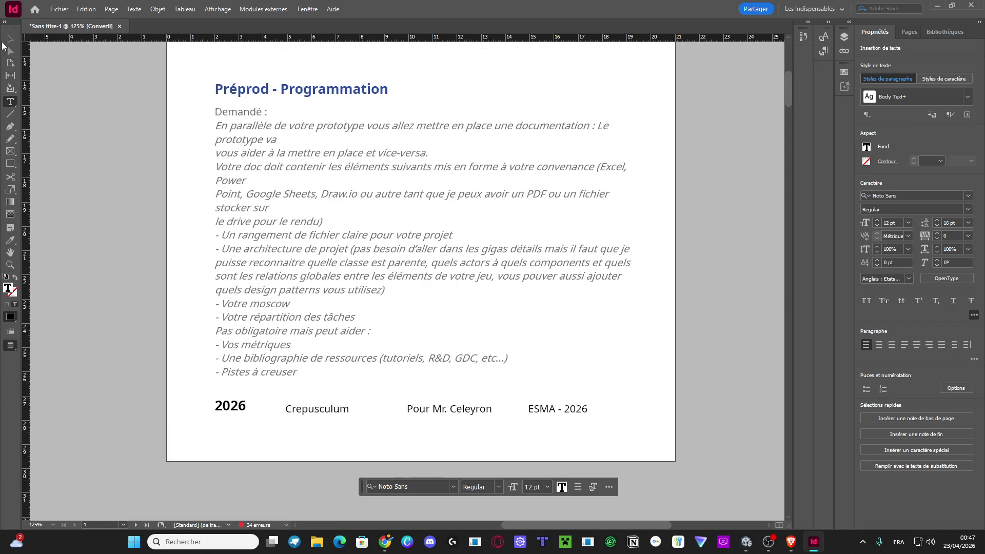
Leave footer text editing and look over the finished cover page.
key("Escape")
left_click(96, 122)
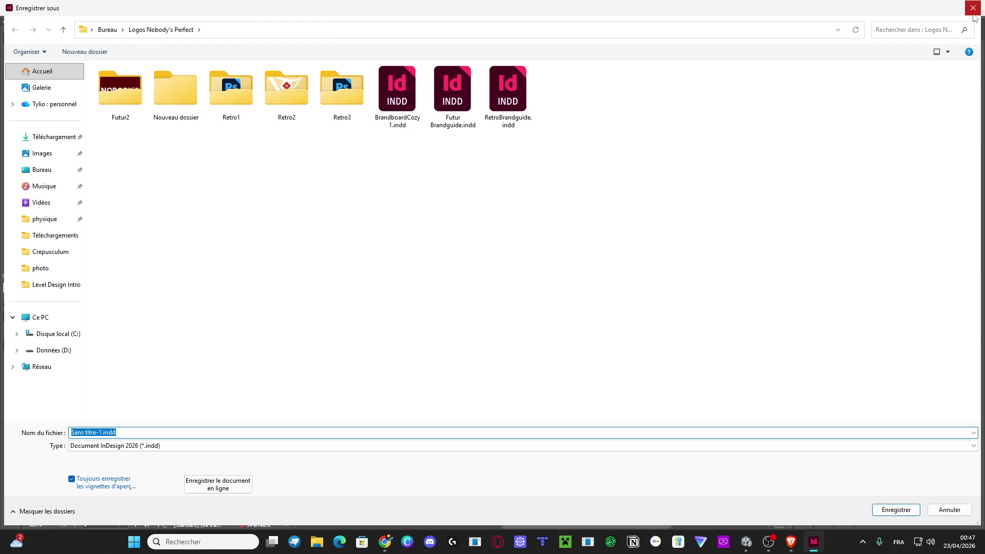
left_click(973, 6)
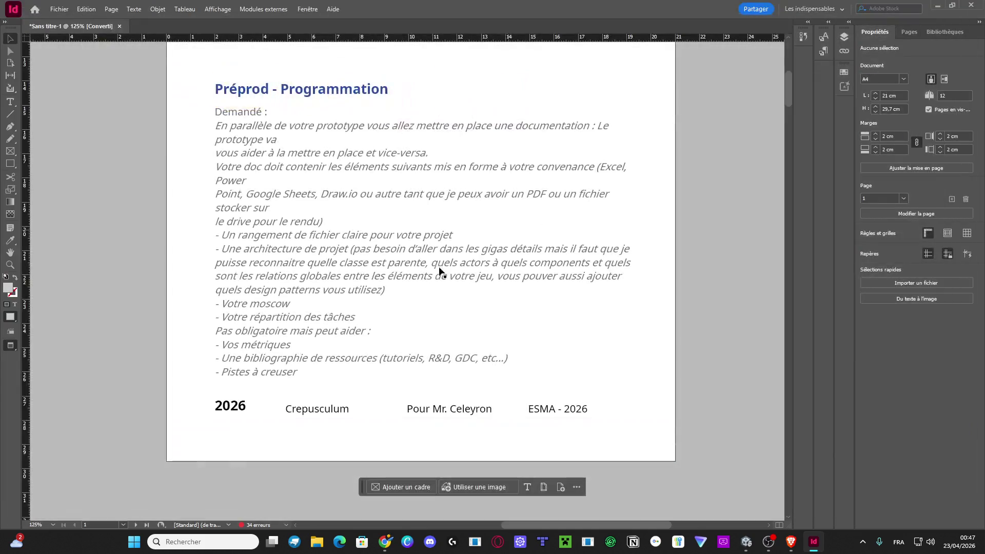
scroll(439, 272, "down", 15)
scroll(242, 324, "left", 10)
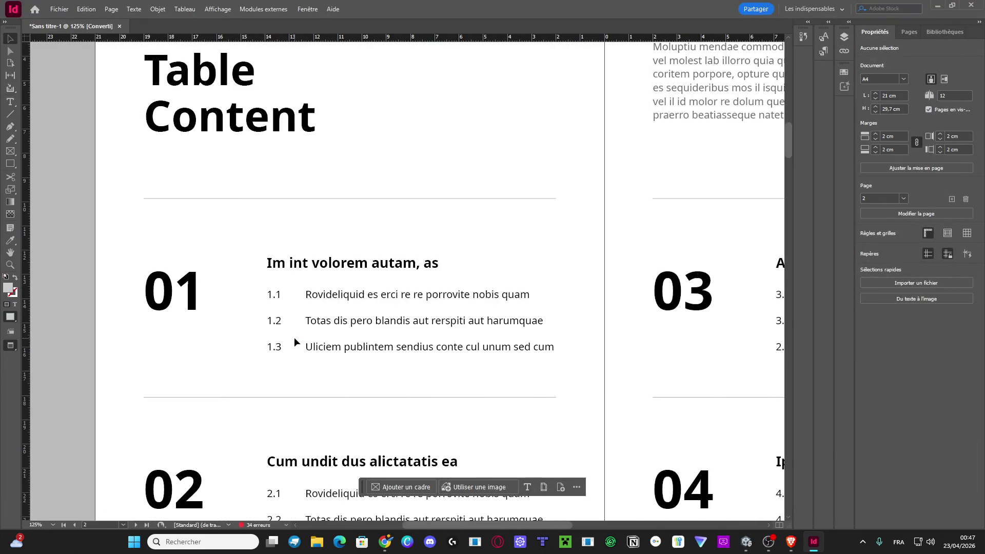
scroll(294, 337, "up", 1)
scroll(385, 358, "down", 2)
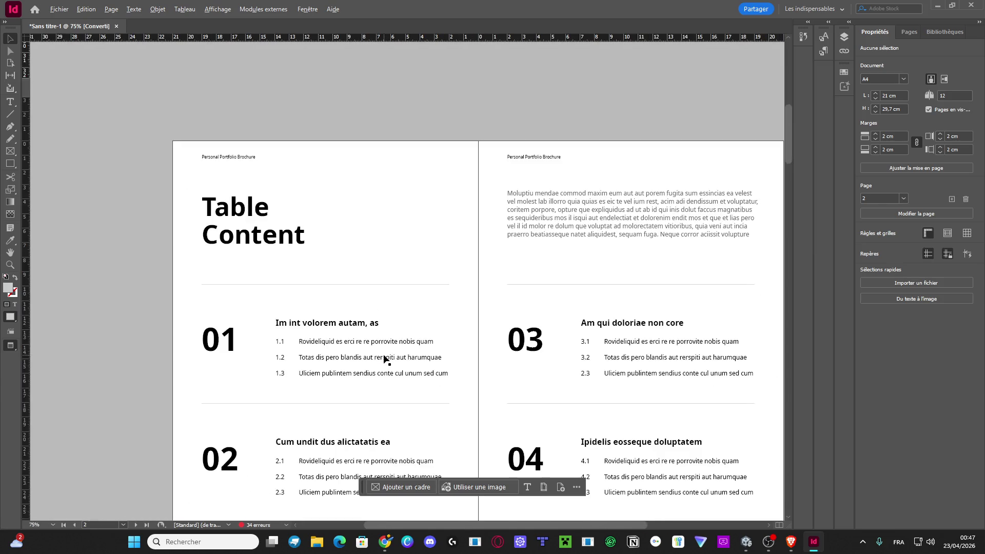
scroll(384, 357, "down", 2)
scroll(565, 172, "right", 2)
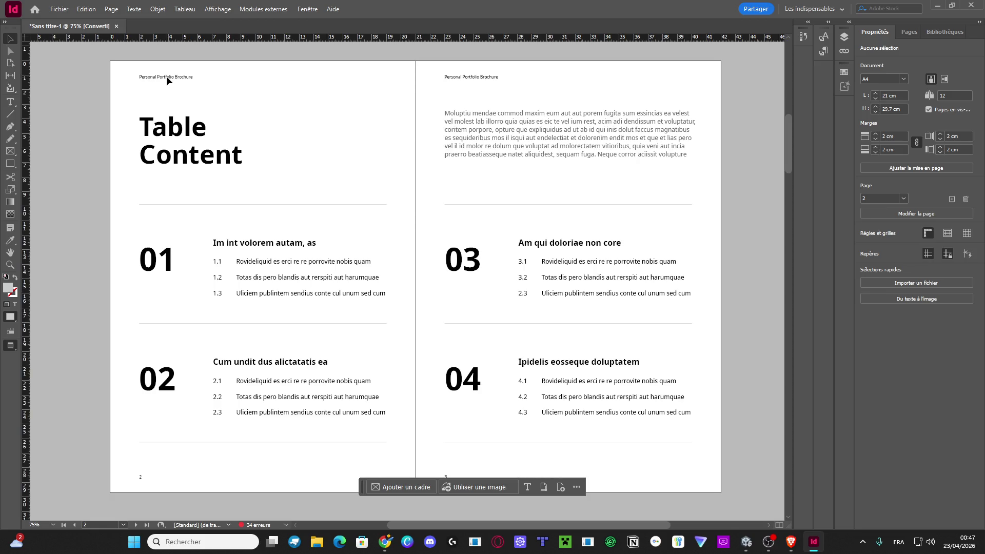
scroll(647, 257, "up", 7)
Show the Pages panel and pick the A-Parent parent page.
left_click(903, 35)
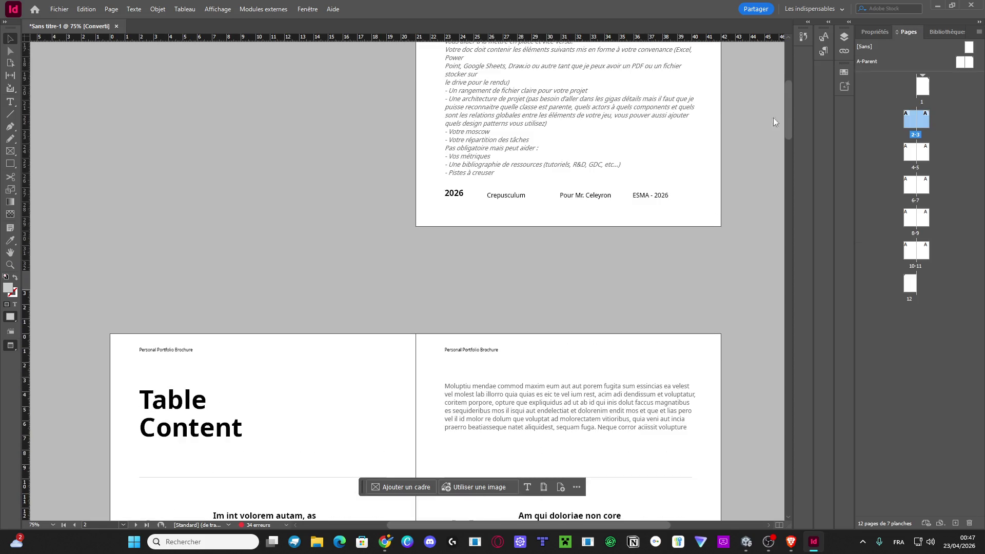
scroll(644, 246, "up", 6)
scroll(643, 259, "right", 2)
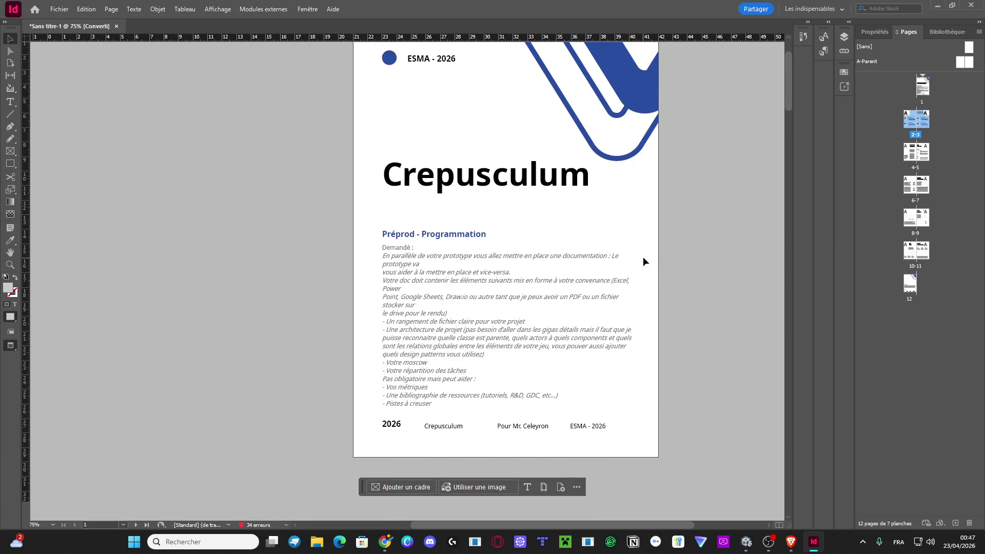
left_click(961, 62)
Open A-Parent and select its 'Personal Portfolio Brochure' header on the right page.
double_click(968, 65)
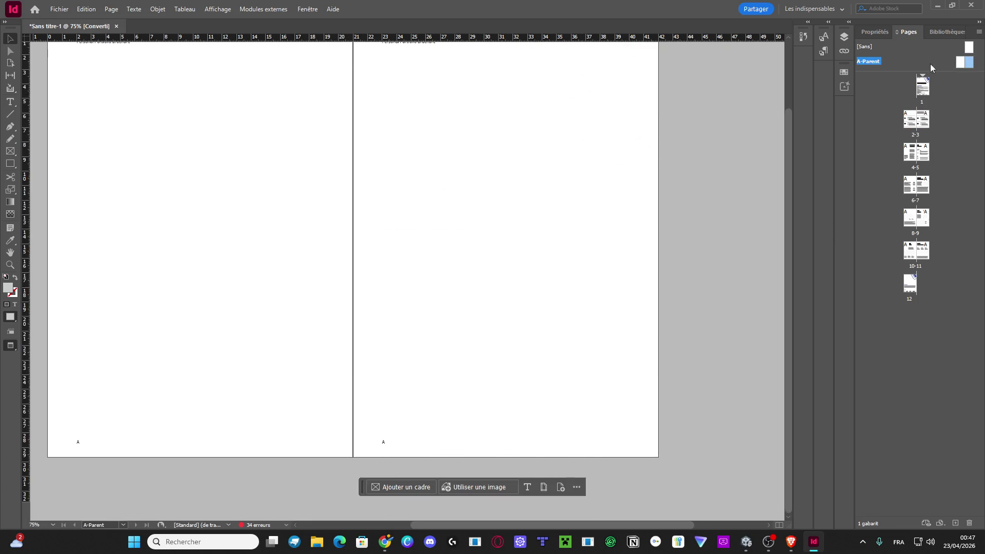
scroll(522, 235, "up", 2)
triple_click(405, 121)
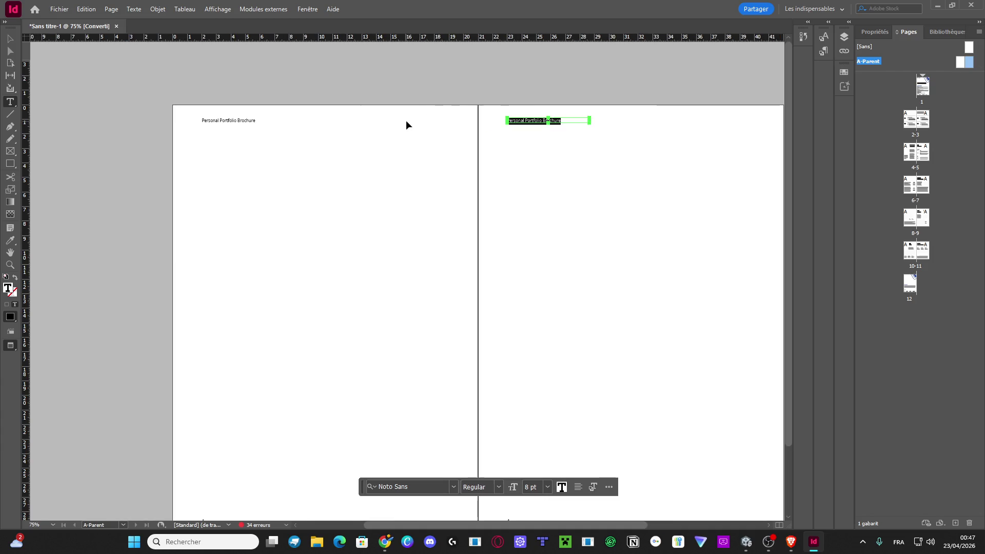
scroll(405, 120, "up", 5)
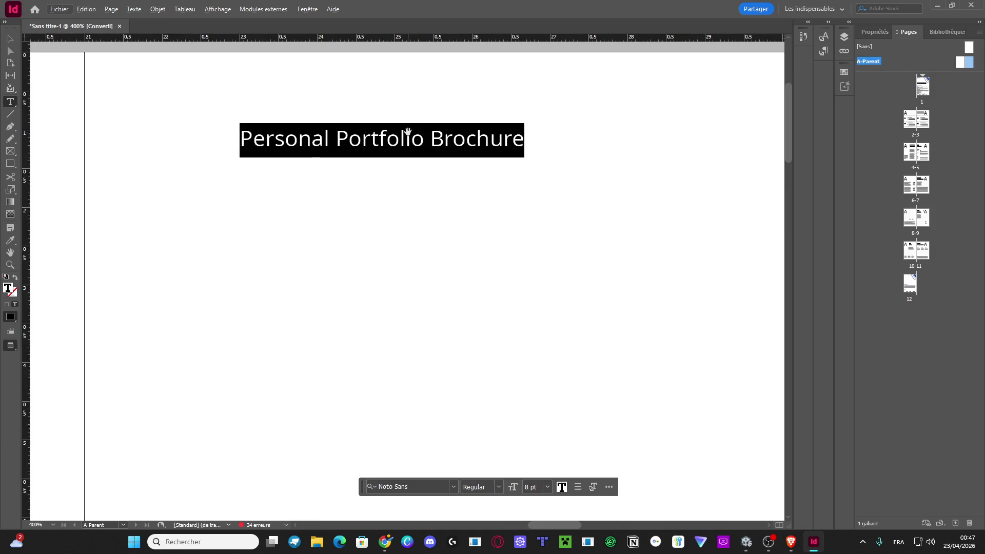
scroll(417, 136, "down", 2)
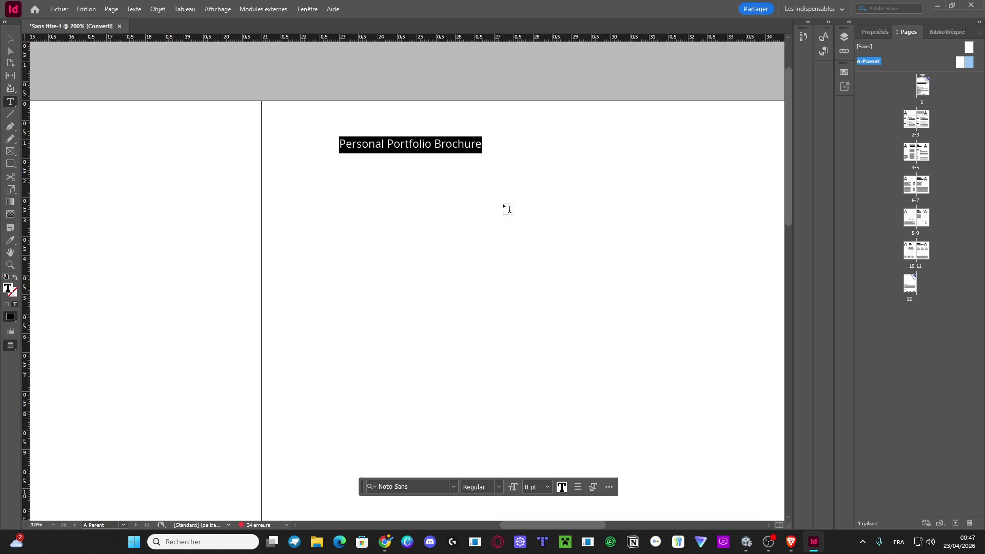
Retype the header as 'Crepusculum - Preprod - Programation', fixing typos.
type("Crea")
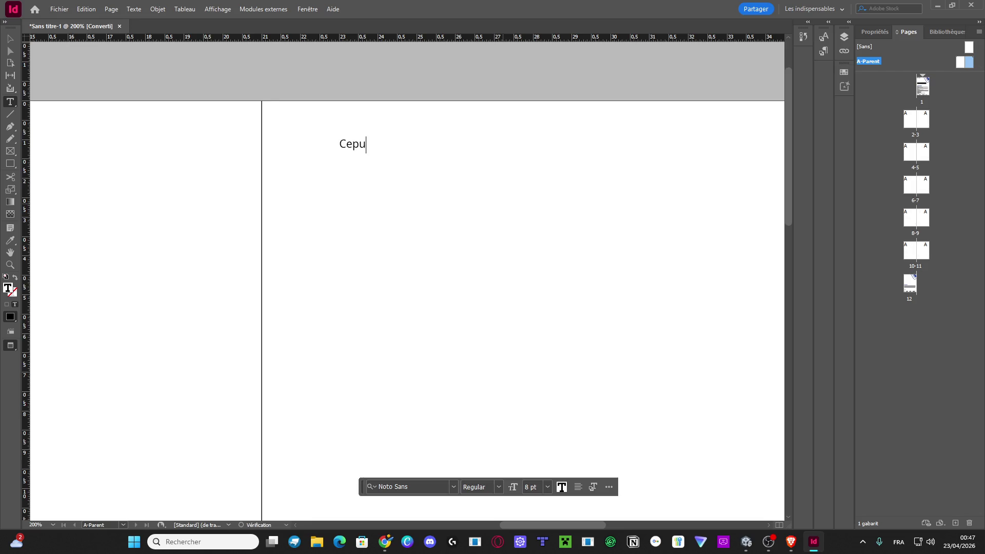
key("BackSpace")
key("BackSpace")
type("epusculum ")
type("- Preprod ")
type("- Progra")
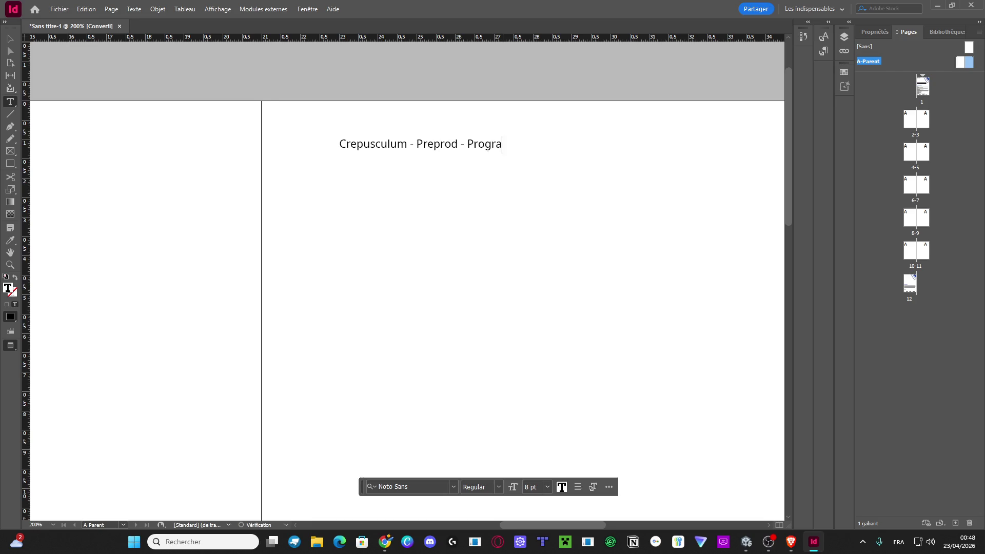
type("mmation")
left_click(513, 143)
key("BackSpace")
left_click_drag(549, 145, 339, 150)
key("ctrl+c")
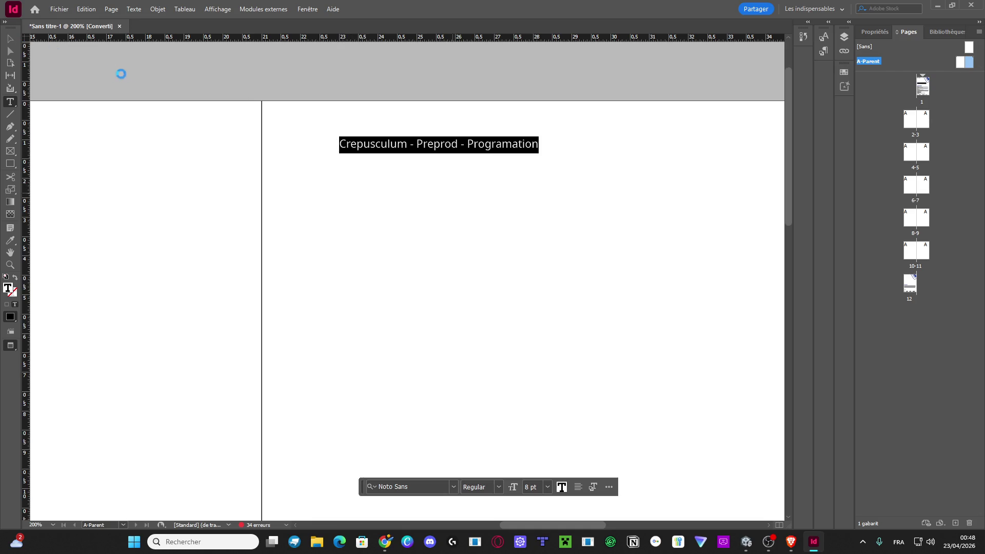
key("Escape")
left_click(232, 108)
Save the document to Adobe cloud storage under the name 'Préprod Prog'.
key("ctrl+s")
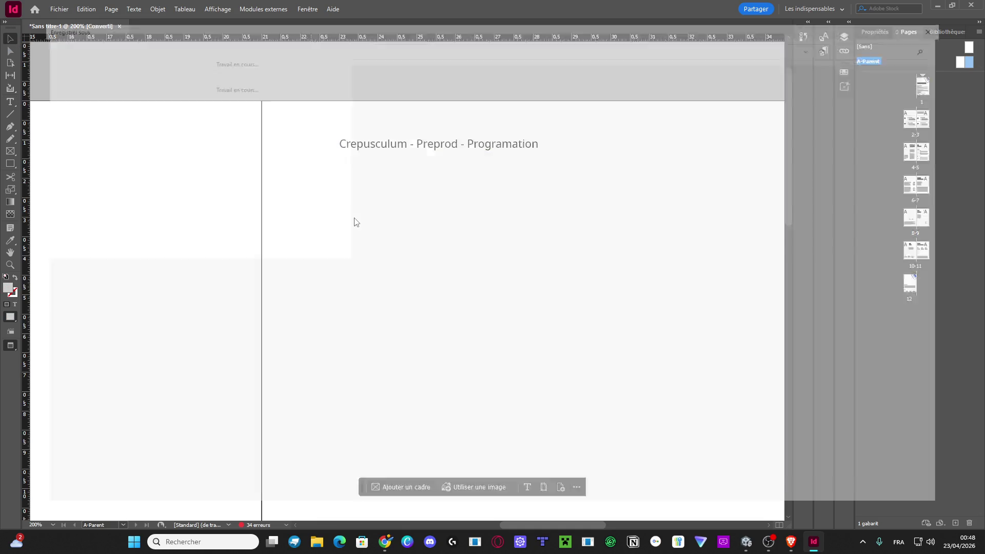
left_click(218, 478)
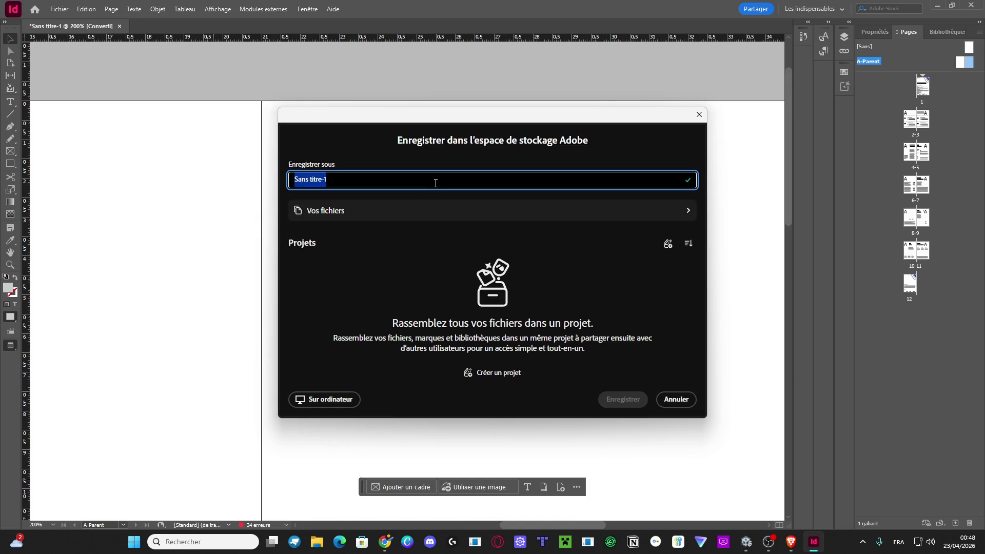
key("BackSpace")
type("rod Prog")
left_click(433, 212)
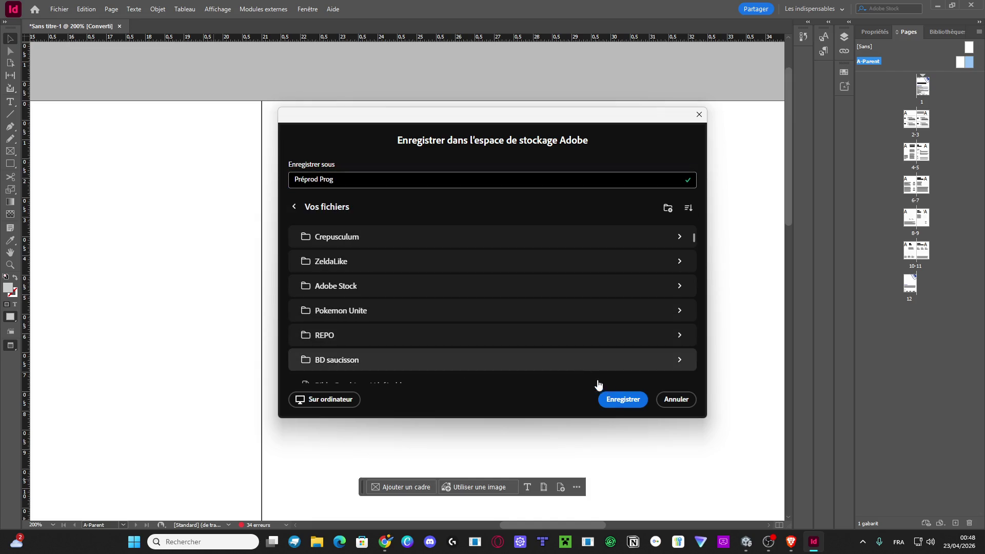
left_click(624, 400)
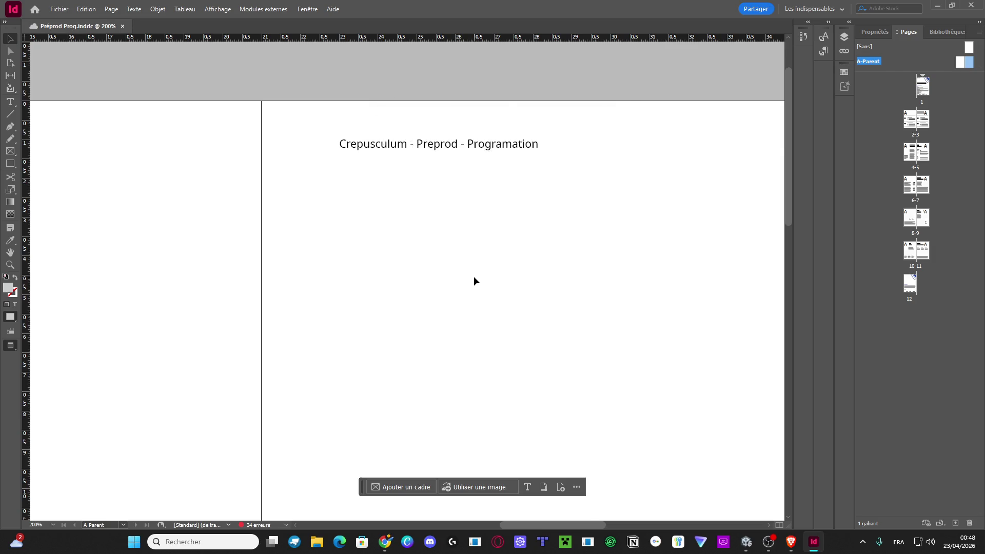
Paste the running header title over the header line on the left parent page.
triple_click(359, 143)
key("ctrl+v")
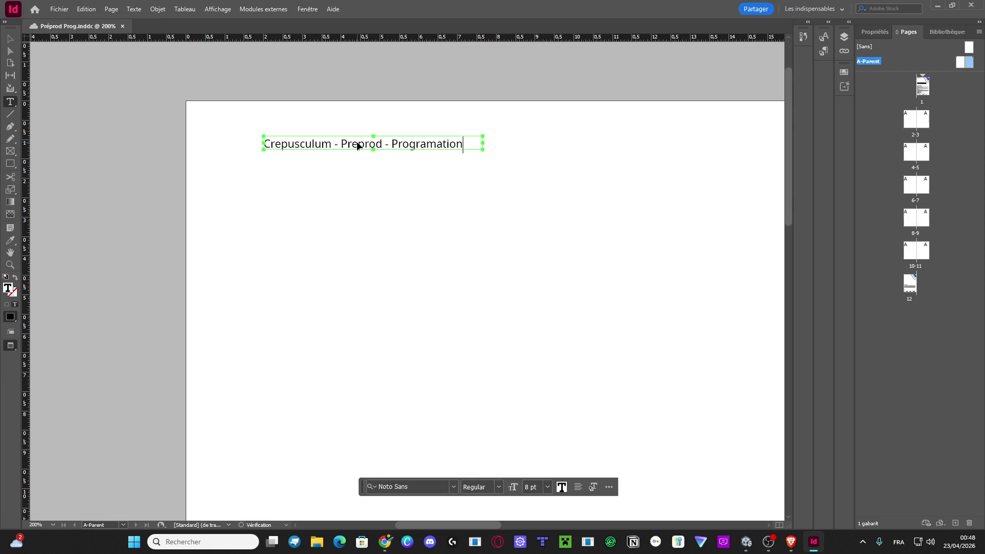
scroll(410, 250, "down", 15)
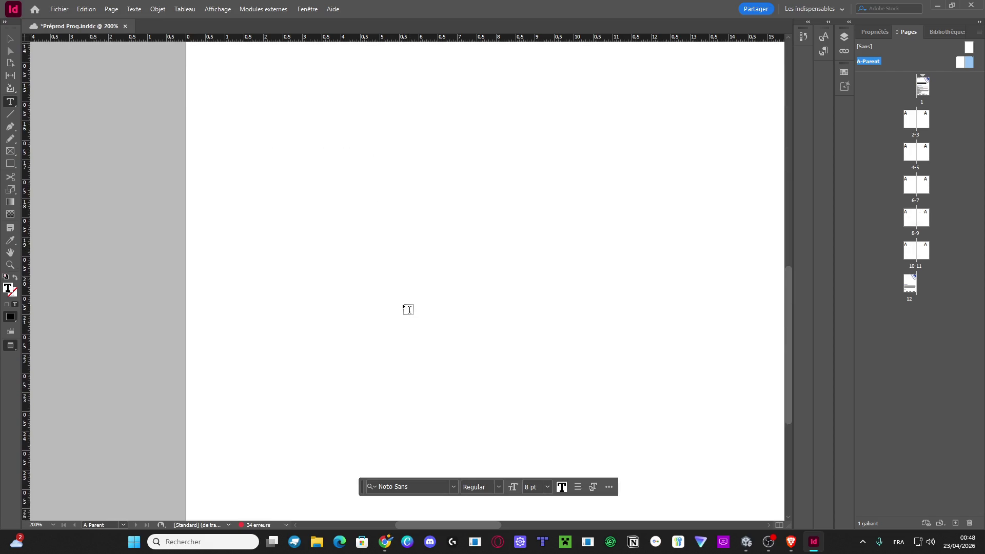
scroll(402, 306, "right", 10)
Save the document and display the Table Content spread on pages 2–3 with its new header.
scroll(406, 305, "down", 4)
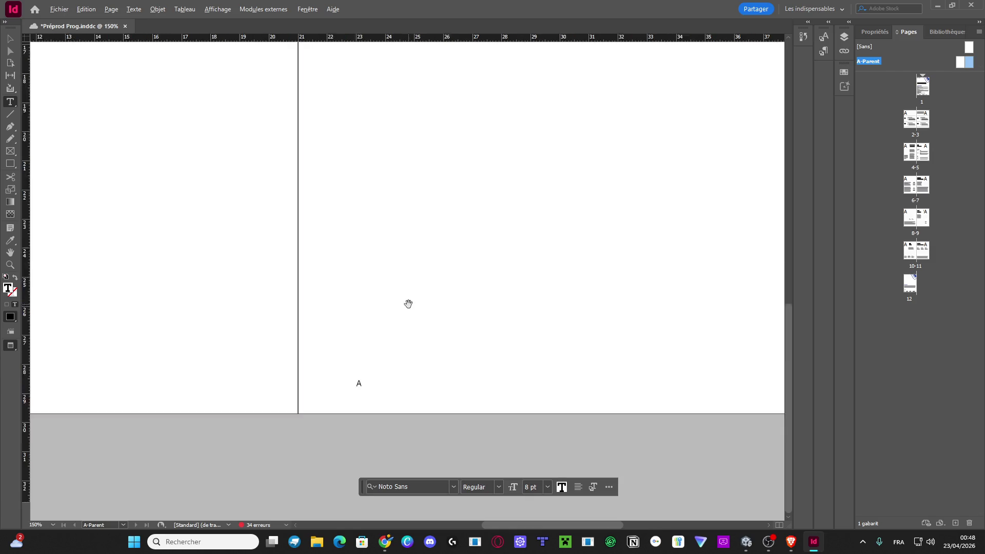
scroll(267, 189, "up", 1)
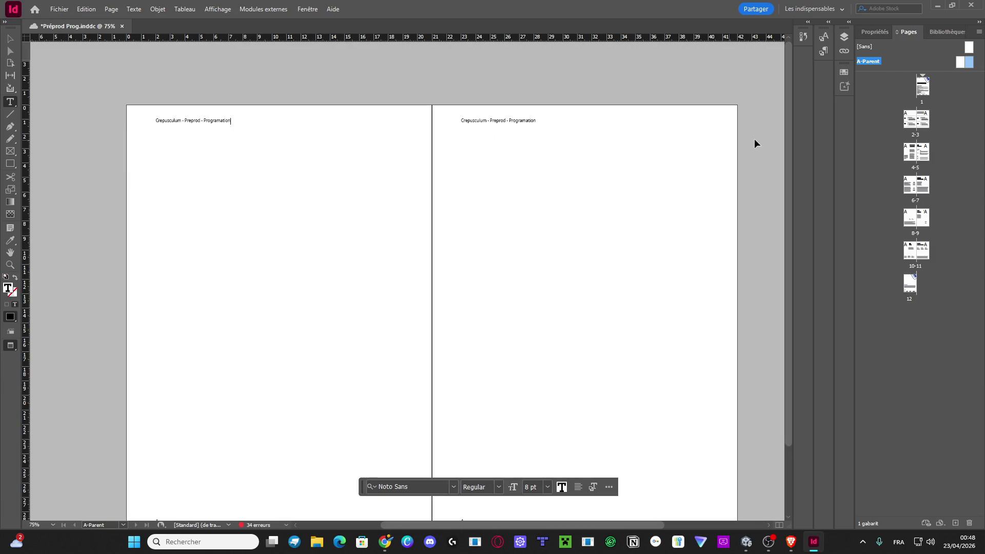
key("ctrl+s")
left_click(965, 62)
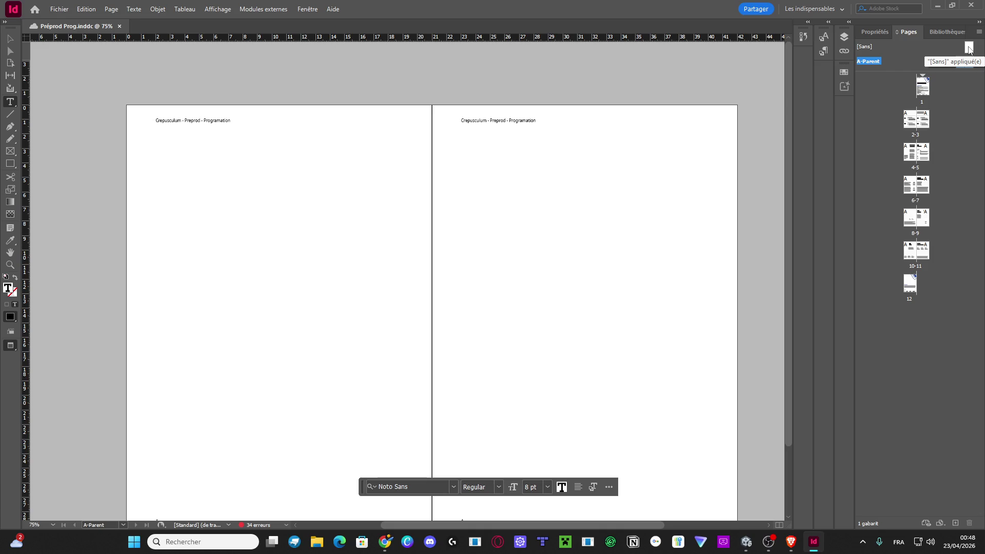
double_click(914, 121)
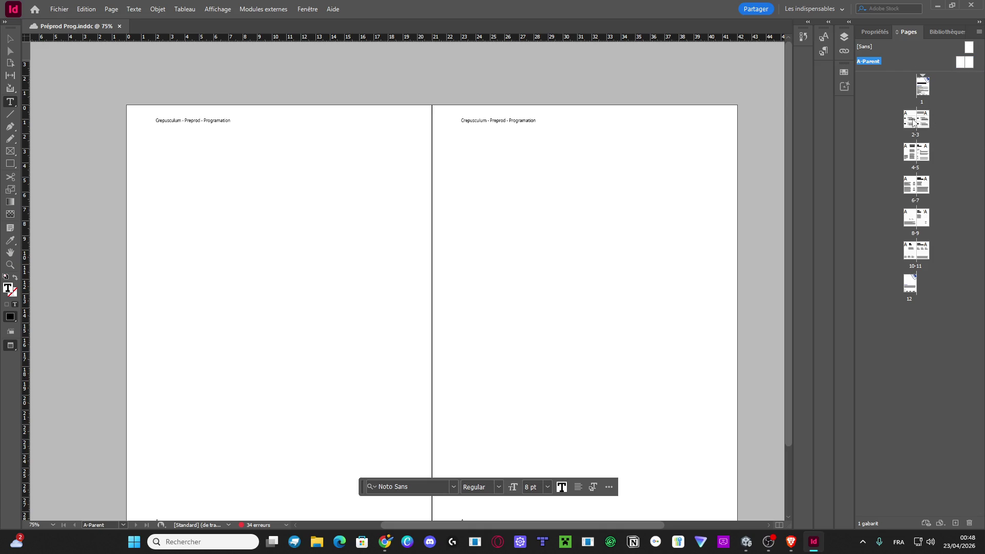
scroll(577, 200, "down", 3)
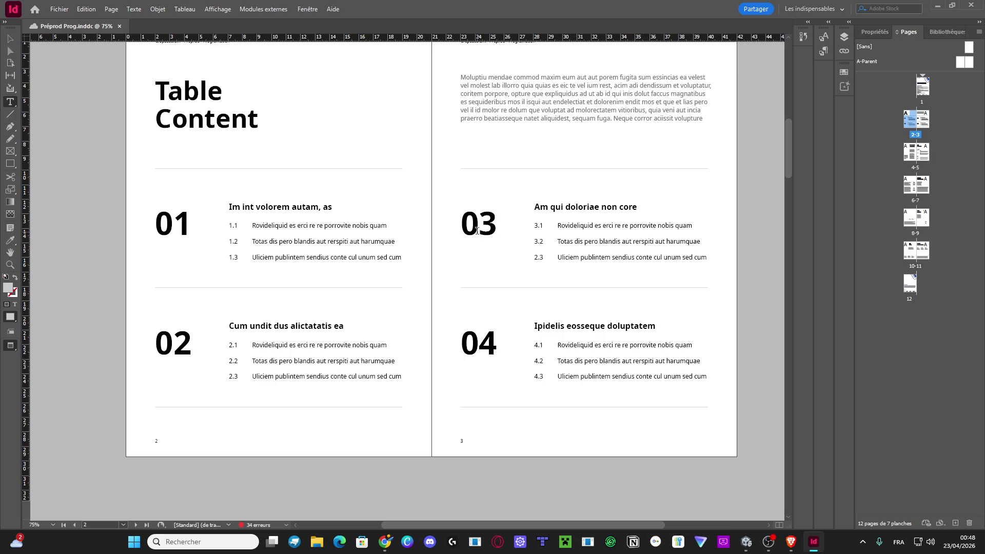
scroll(475, 229, "up", 2)
scroll(475, 236, "down", 1)
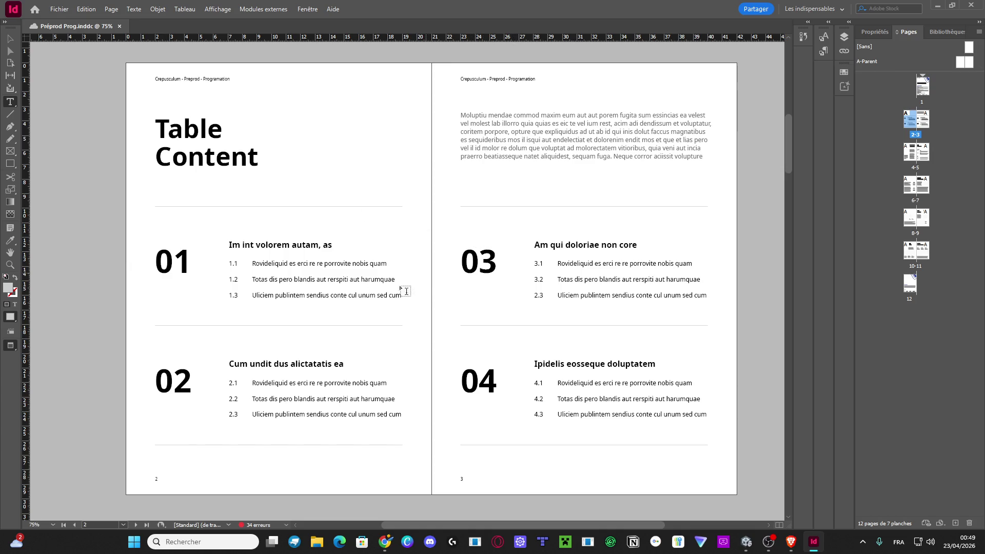
key("alt+Tab")
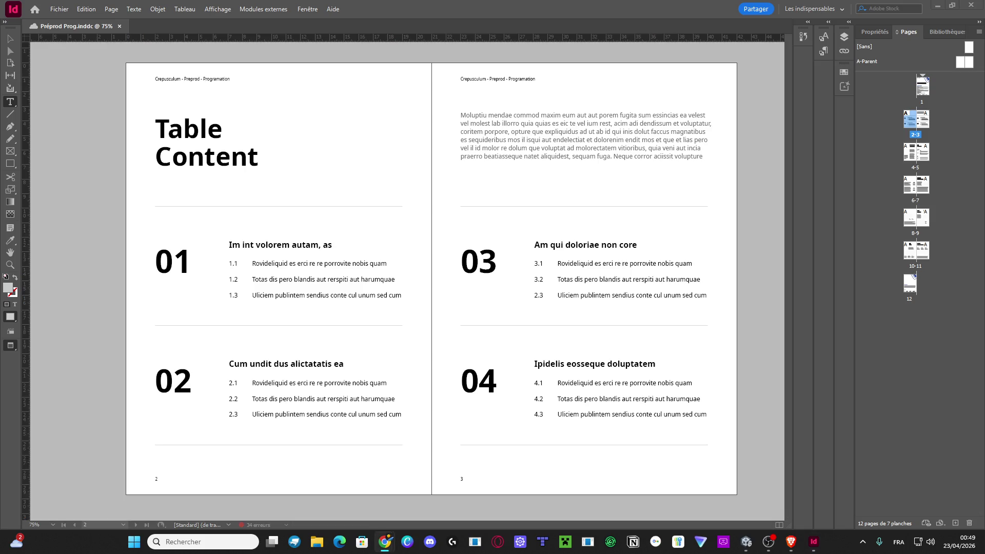
Replace the first section heading with 'Un rangement de fichier' and skew it 15°.
triple_click(261, 246)
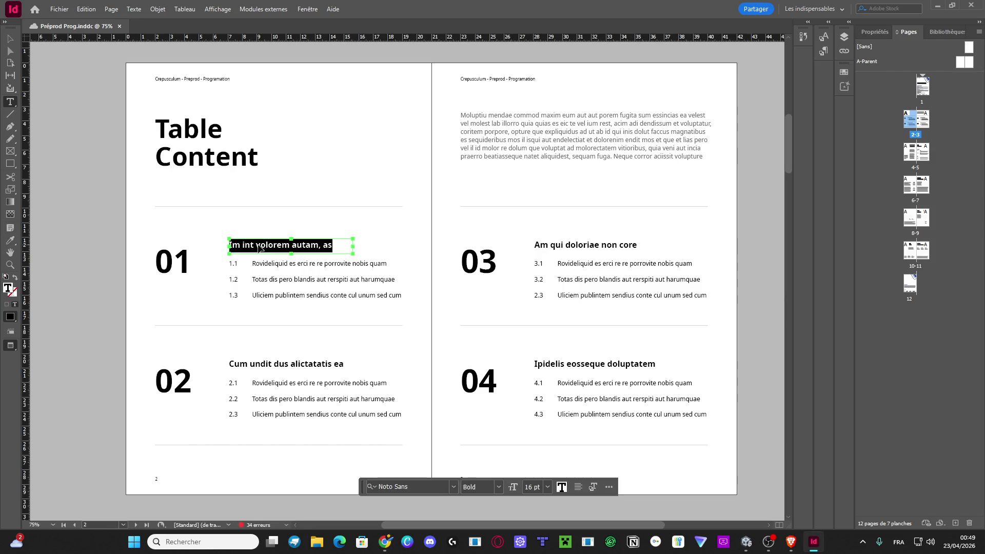
key("ctrl+v")
triple_click(318, 246)
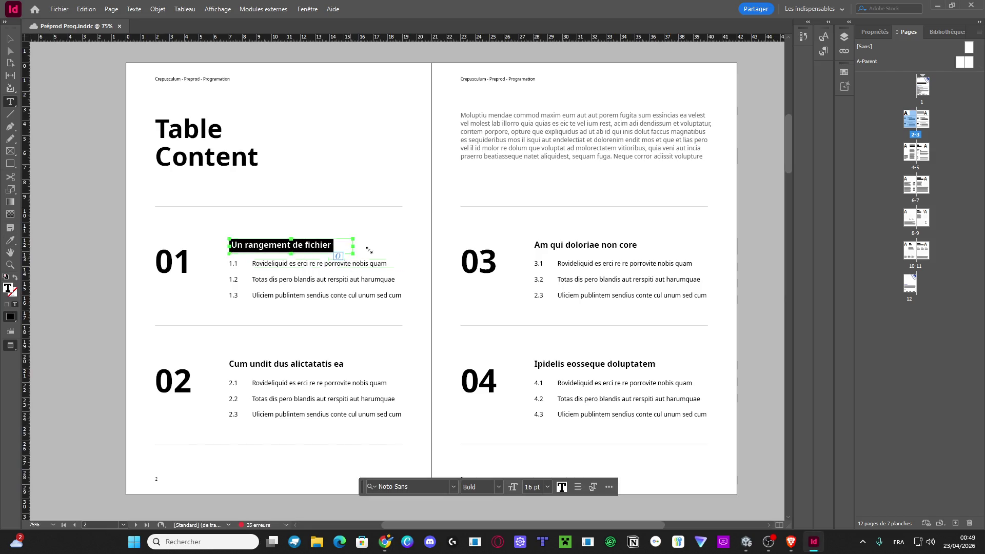
left_click(875, 32)
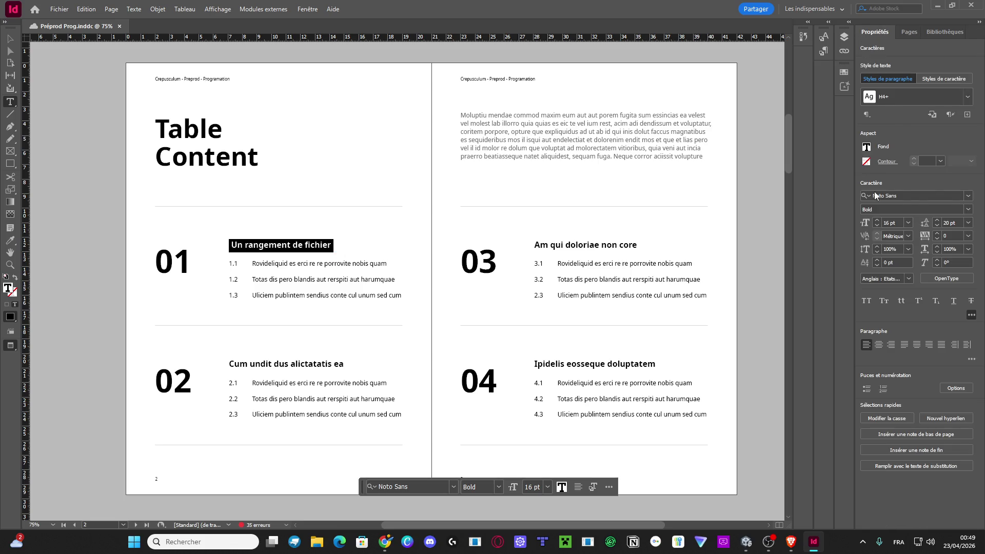
left_click(937, 260)
left_click(950, 260)
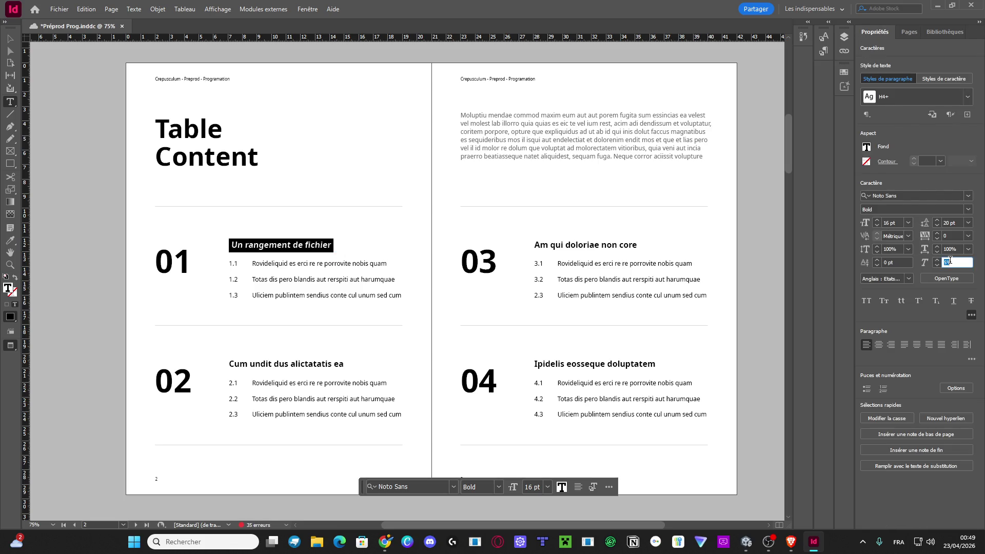
type("1")
key("Return")
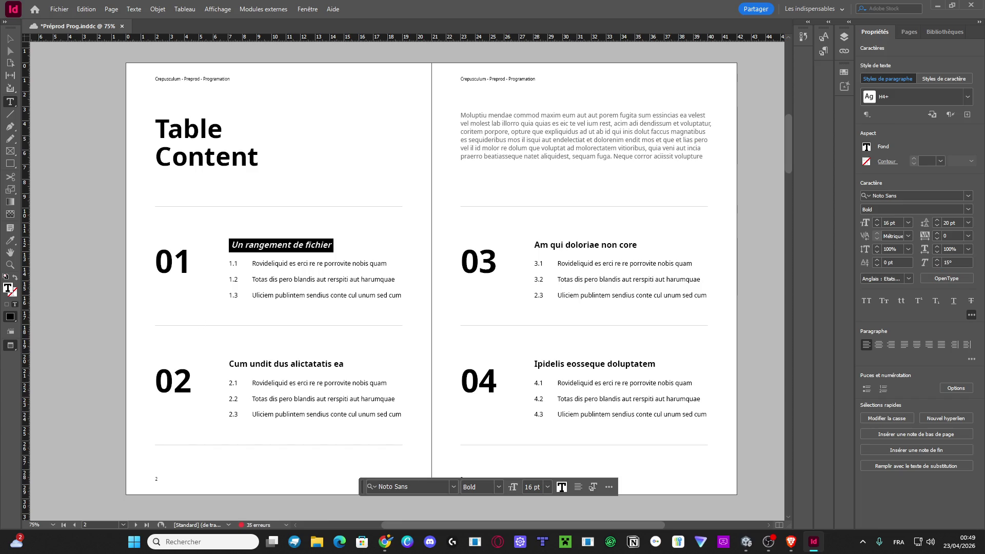
key("alt+Tab")
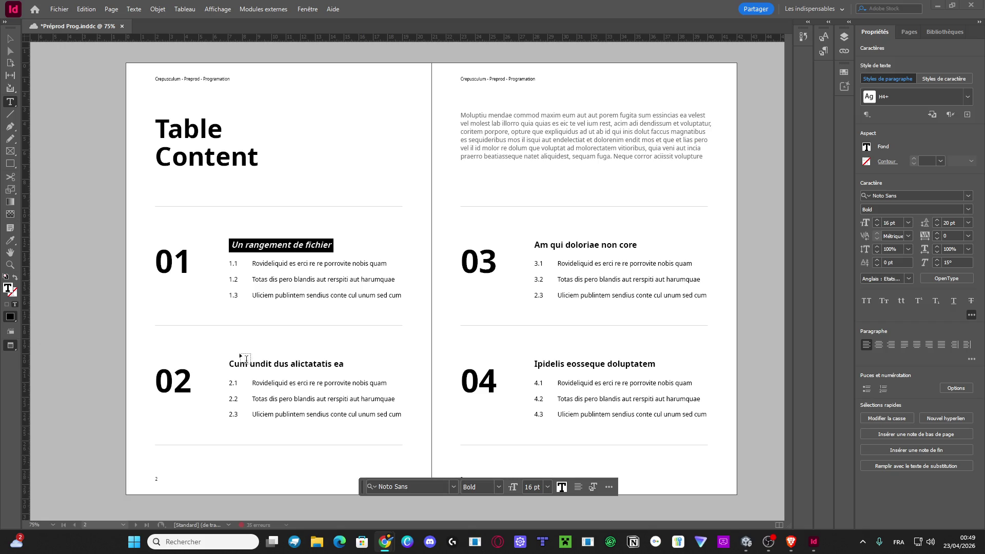
Replace the second section heading with 'Une architecture de projet' and skew it 15°.
left_click(233, 370)
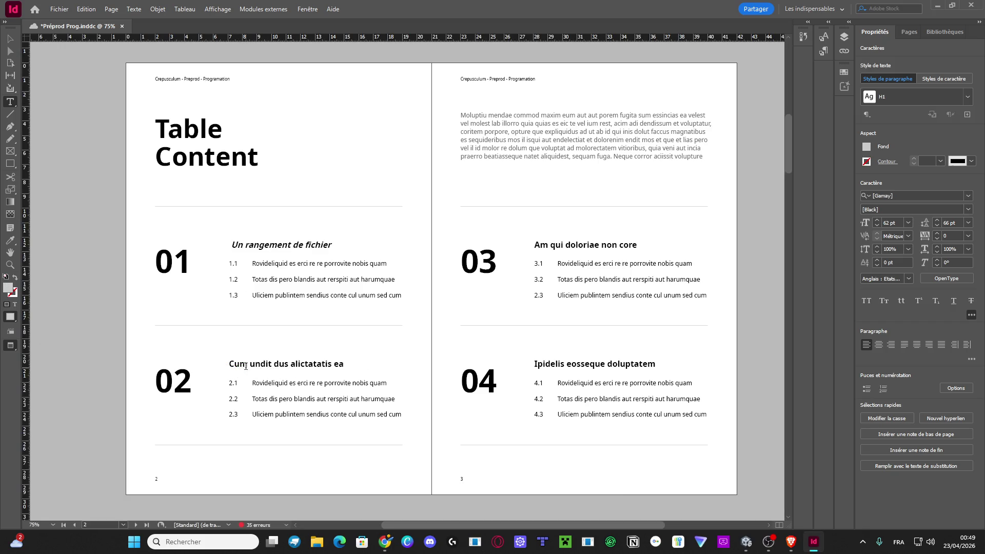
left_click(110, 144)
triple_click(285, 364)
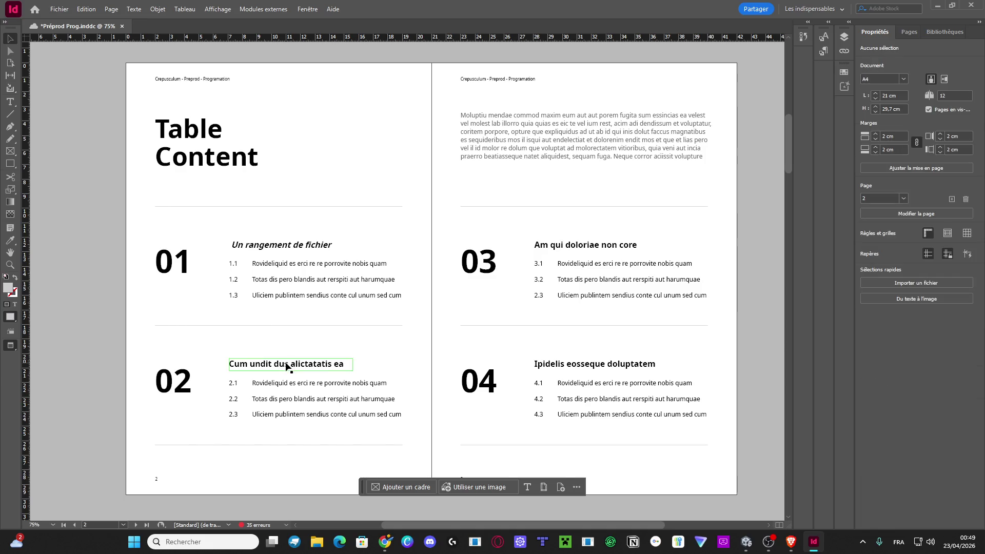
type("Une architecture de projet")
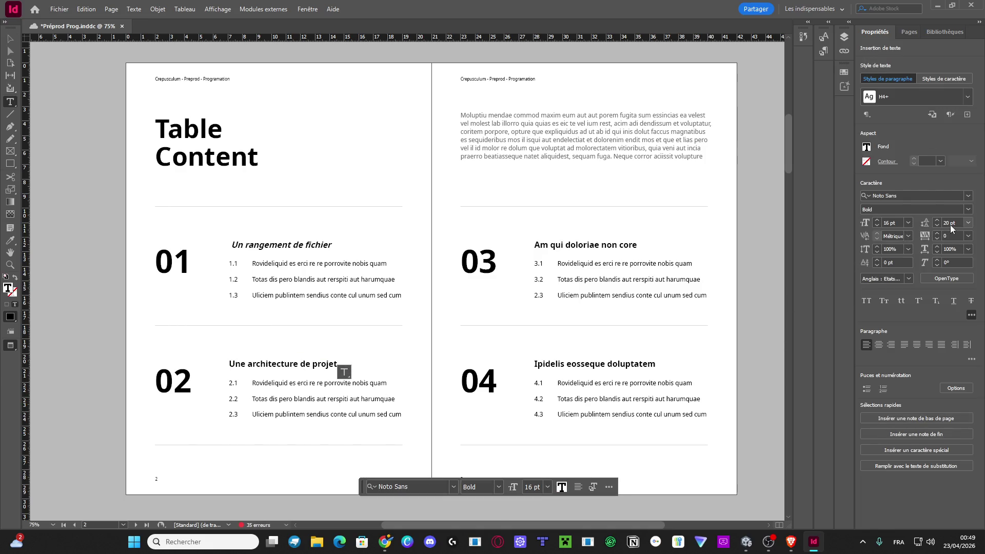
left_click(952, 261)
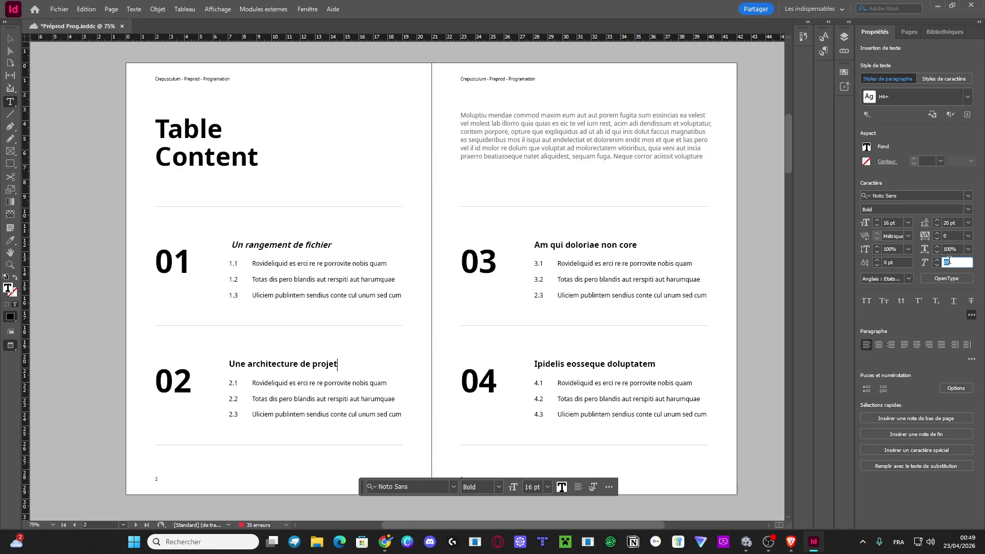
type("15")
key("Return")
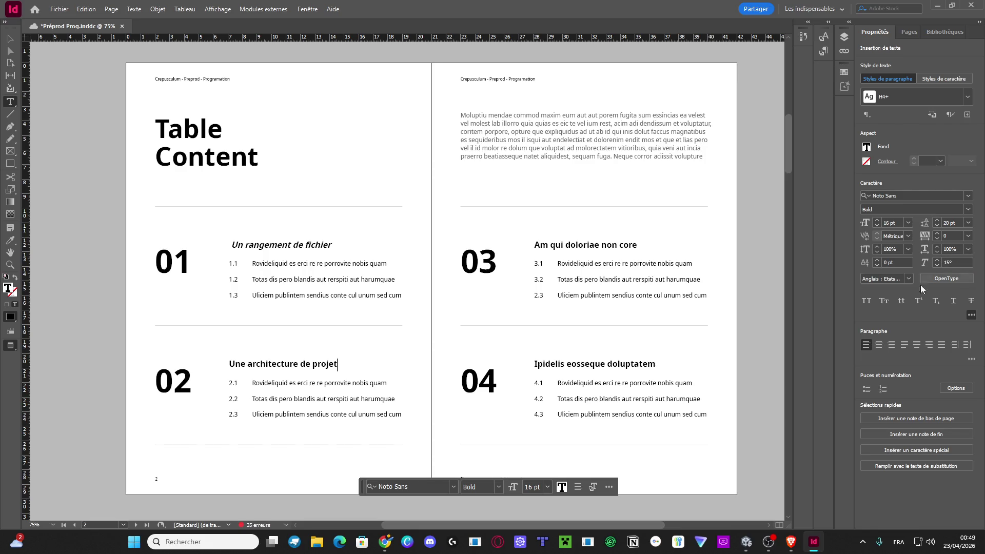
triple_click(311, 367)
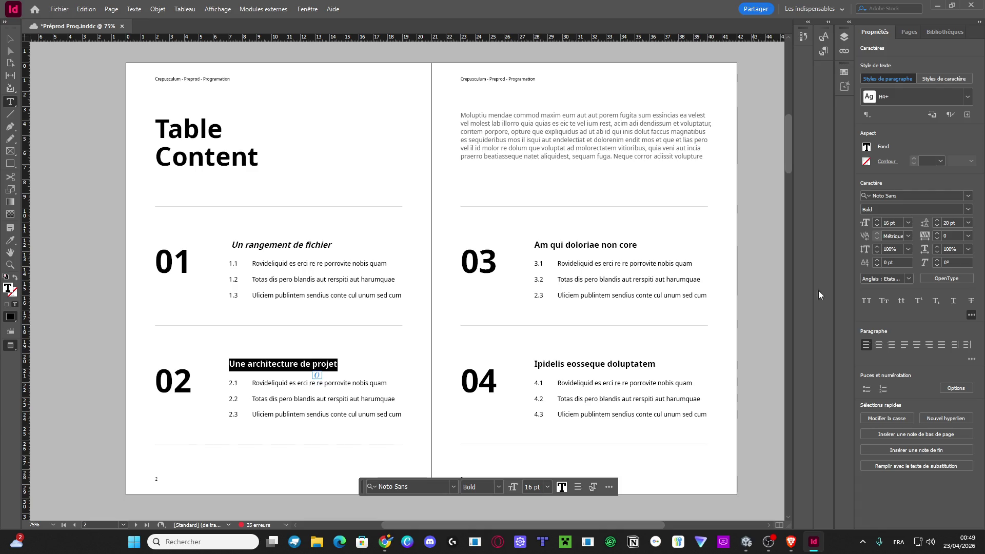
left_click(951, 260)
type("15")
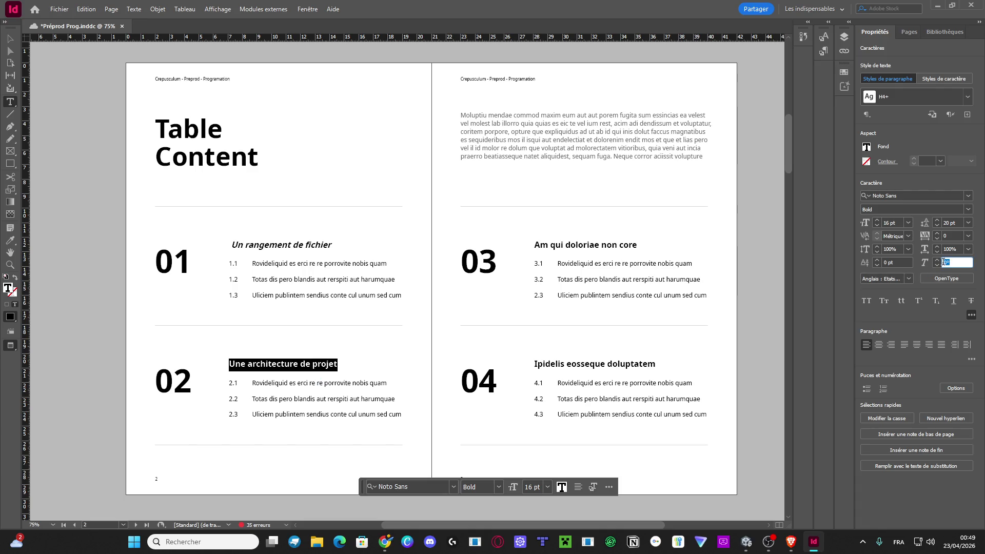
key("Return")
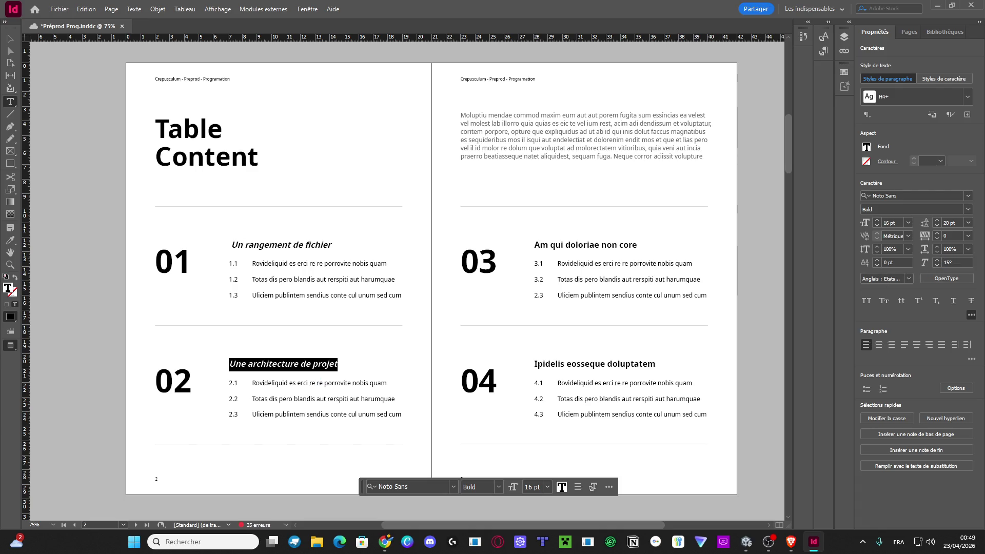
key("alt+Tab")
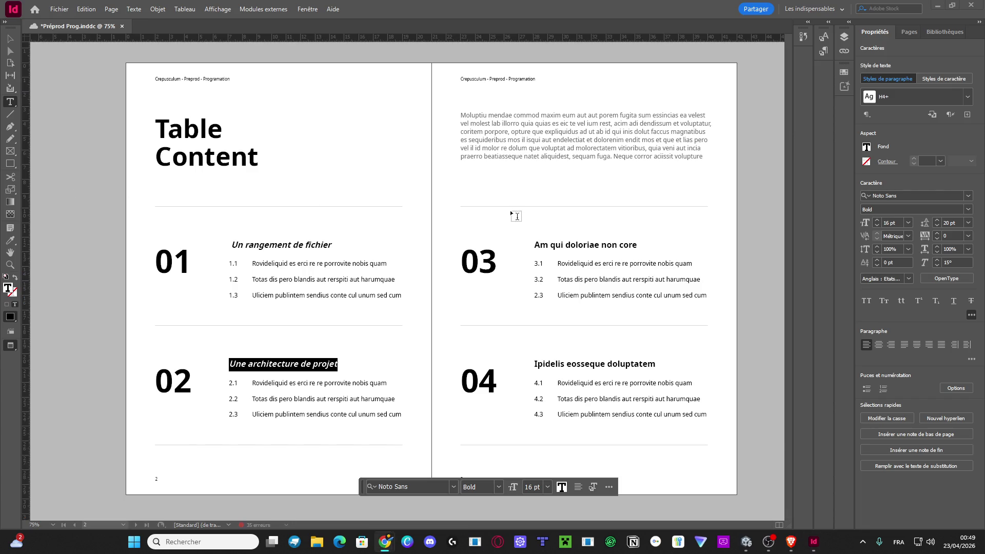
Retitle section 03 as 'Moscow' and skew it 15°.
triple_click(574, 243)
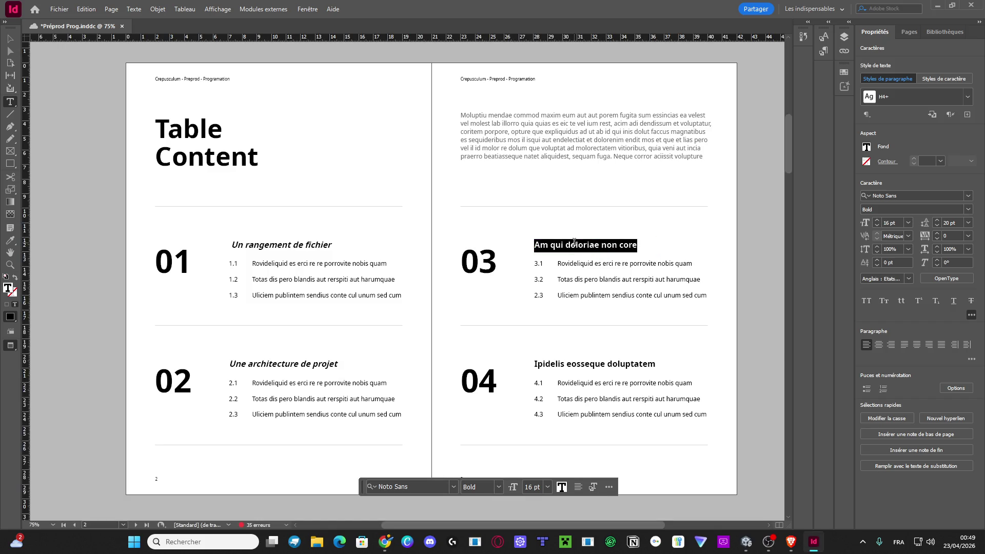
type("LMos")
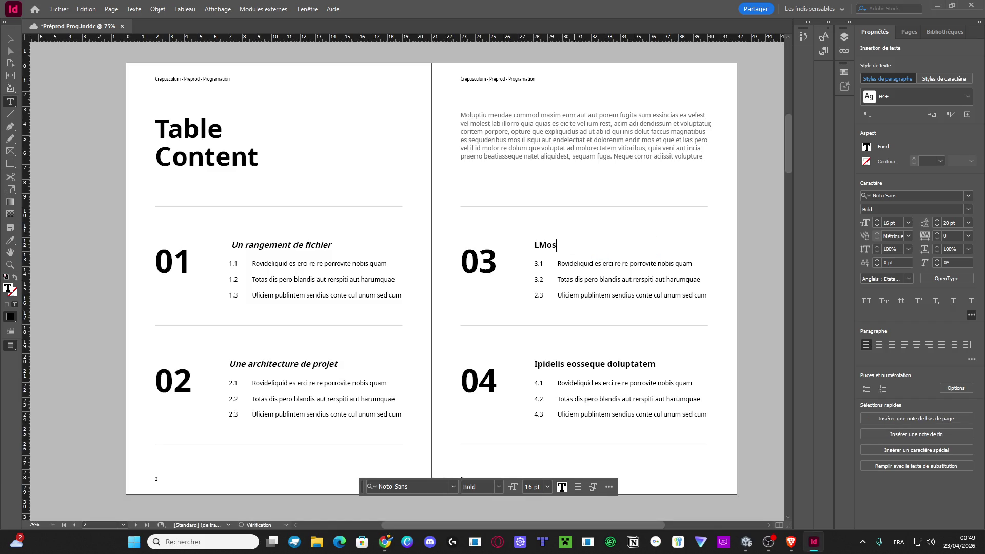
key("BackSpace")
key("BackSpace")
key("BackSpace")
type("Moscow")
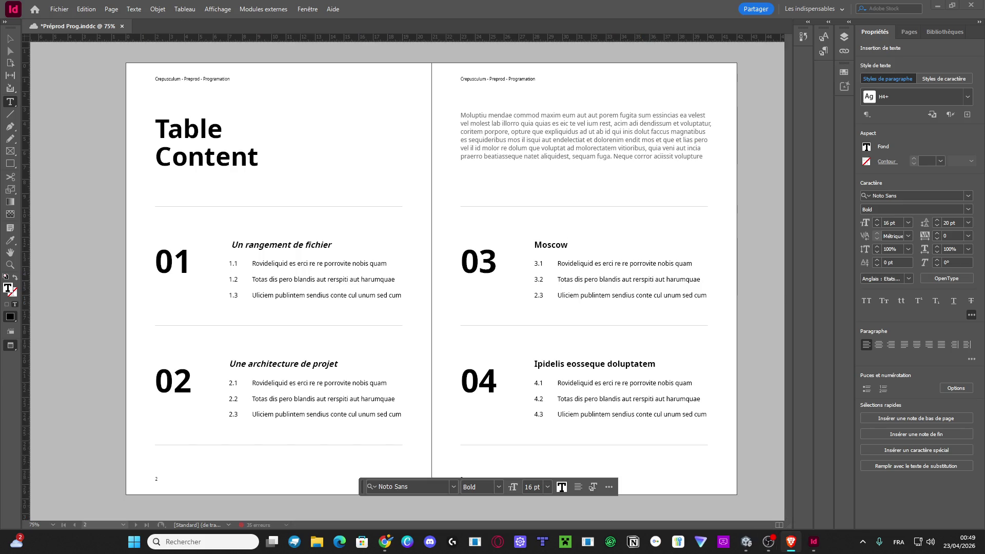
key("XF86AudioLowerVolume")
key("XF86AudioLowerVolume")
key("XF86AudioLowerVolume")
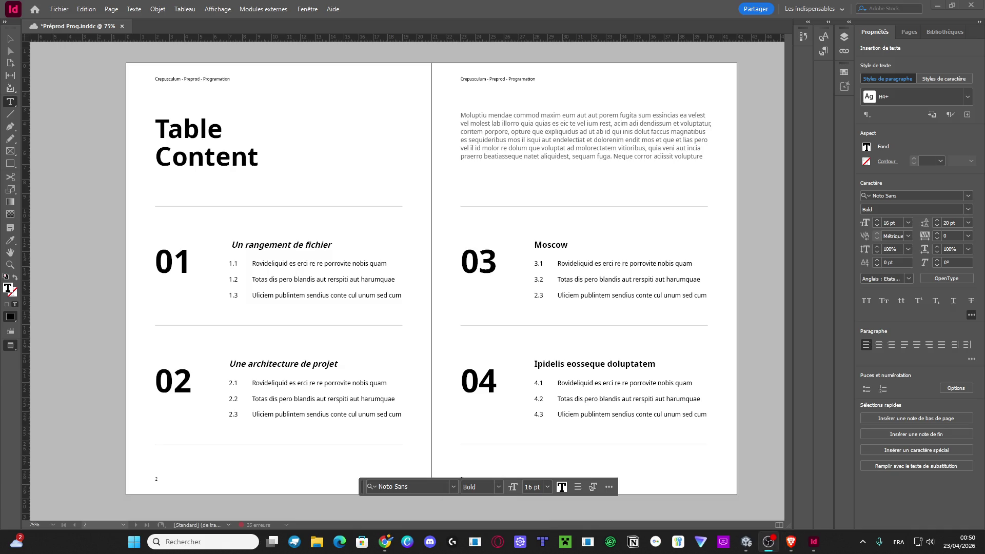
double_click(551, 245)
left_click(947, 262)
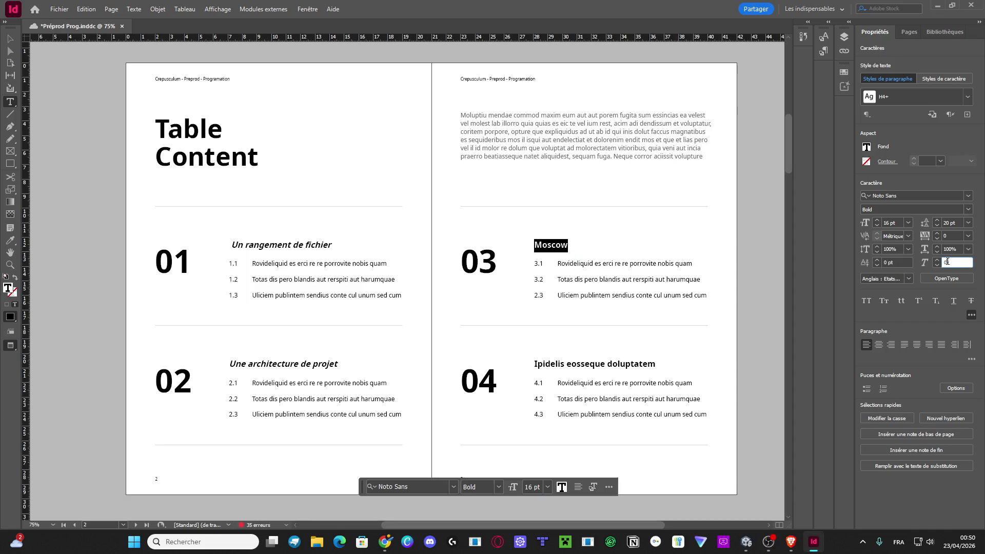
type("15")
key("Return")
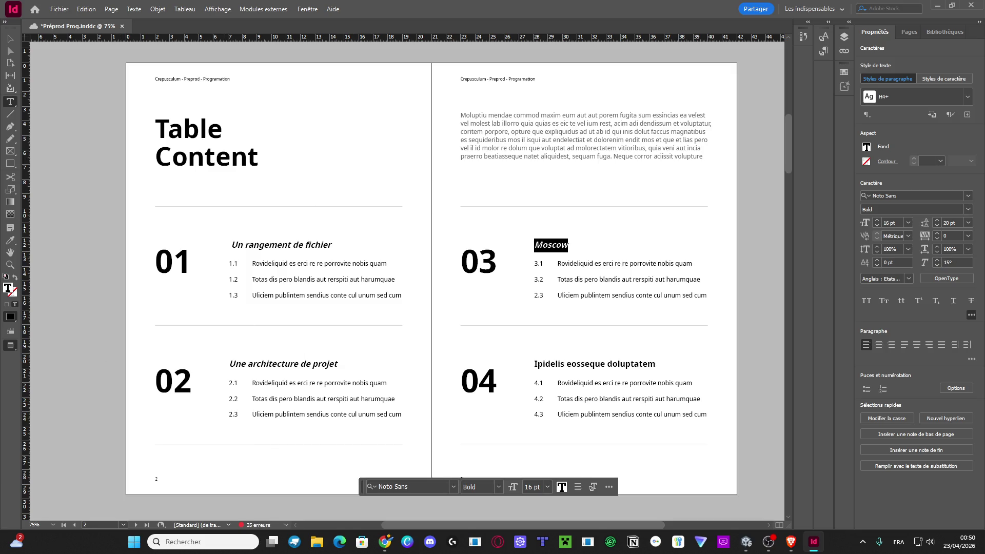
key("alt+Tab")
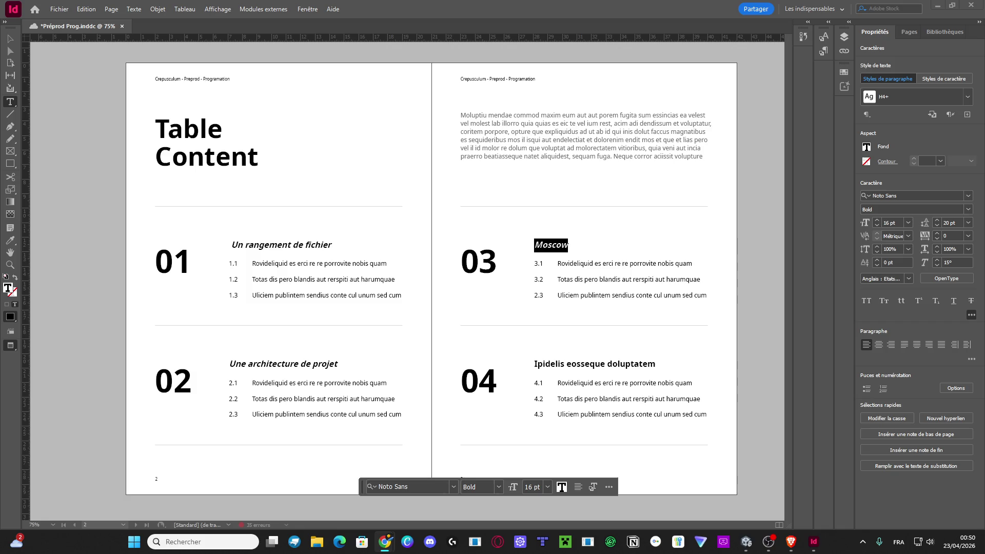
Replace the 04 heading with 'Votre répartition des tâches' and skew it 15°.
left_click(600, 364)
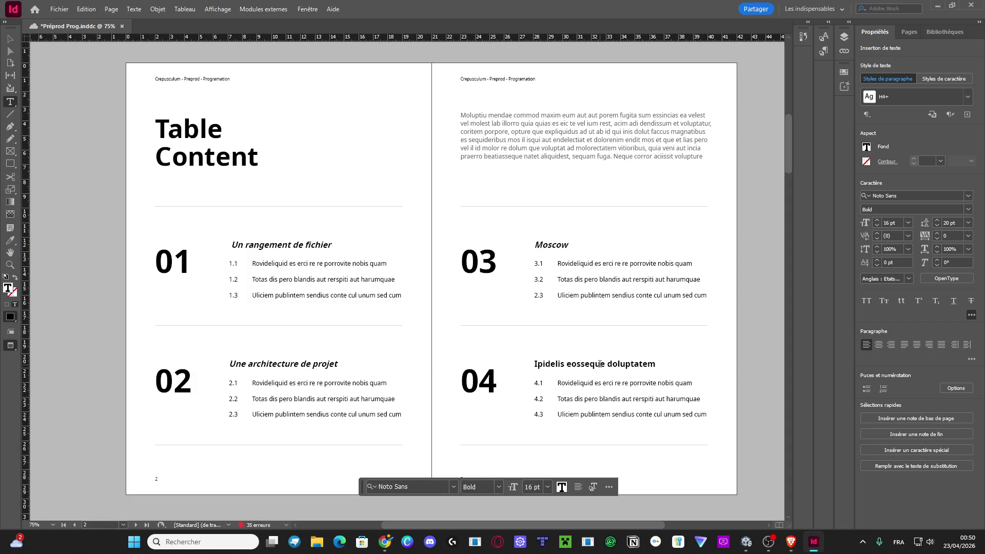
triple_click(600, 363)
type("Votre répartition des tâches")
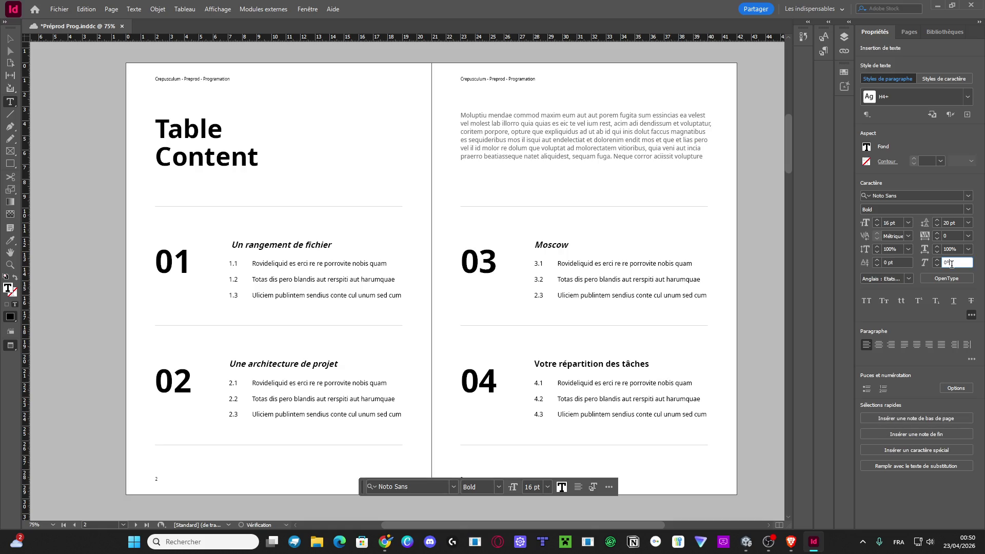
triple_click(630, 364)
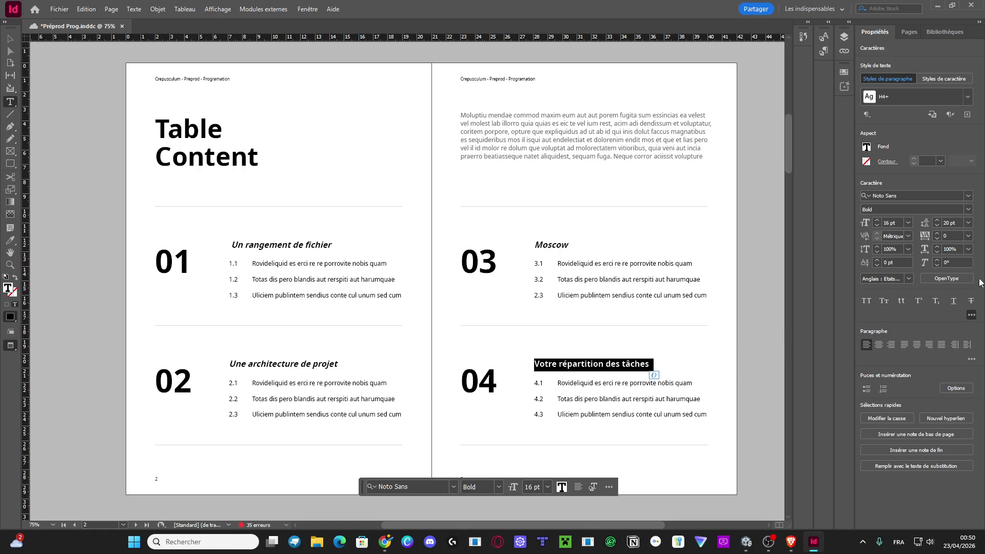
left_click(953, 259)
type("15")
key("Return")
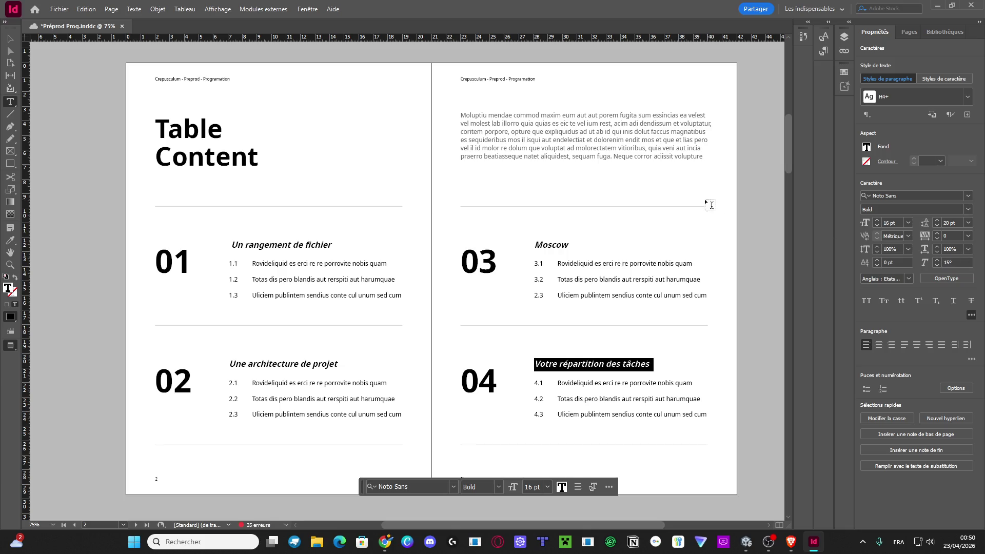
Delete the 1.2 and 1.3 number frames and their two entry lines from section 01.
left_click(10, 38)
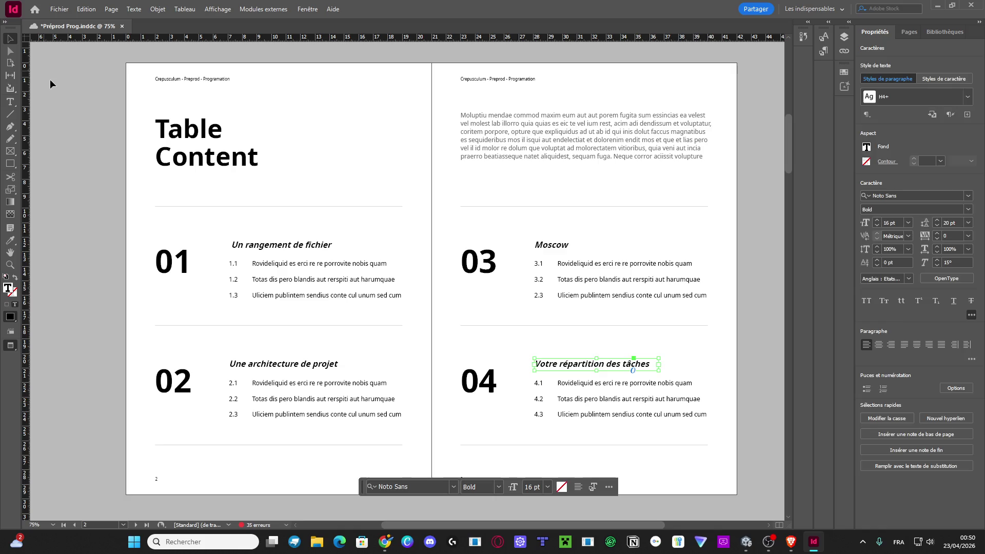
left_click(50, 80)
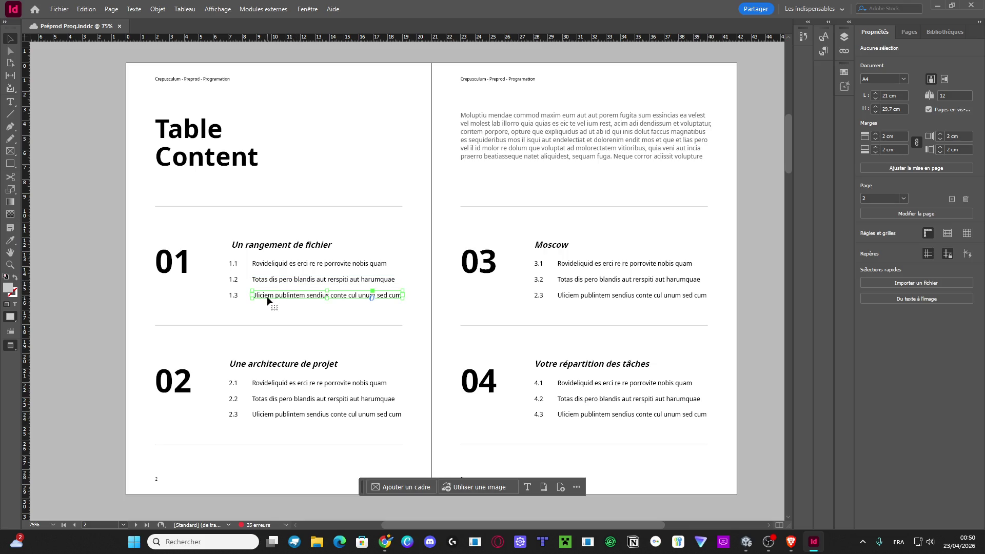
left_click(237, 295)
key("Delete")
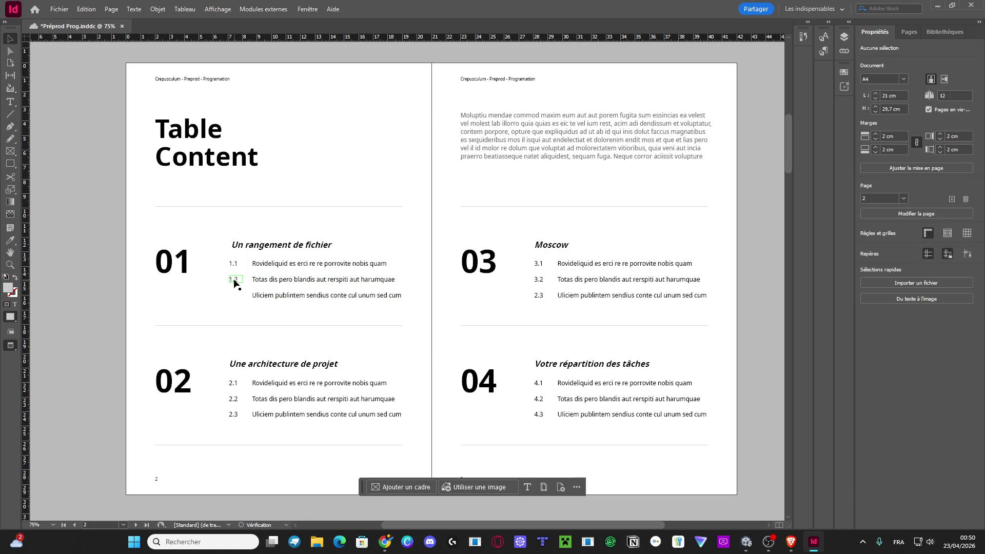
left_click(233, 279)
key("Delete")
left_click(299, 296)
key("Delete")
left_click(284, 280)
key("Delete")
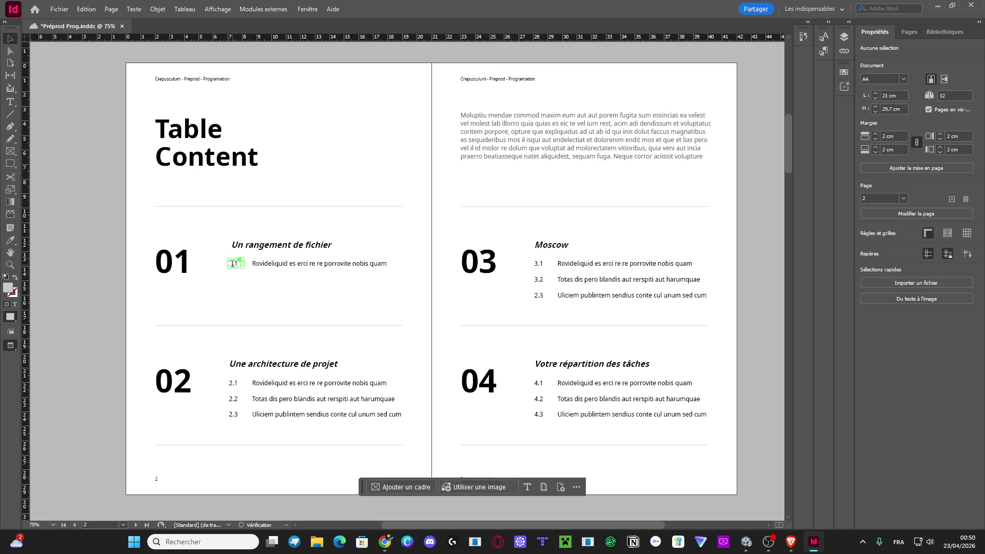
Renumber the remaining 1.1 entry as 1.
double_click(234, 264)
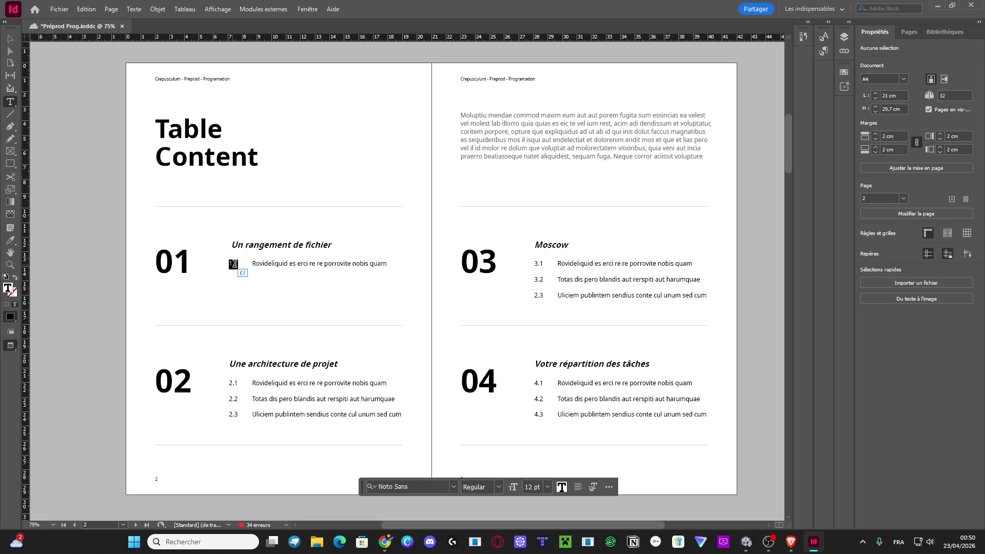
type("1")
triple_click(286, 264)
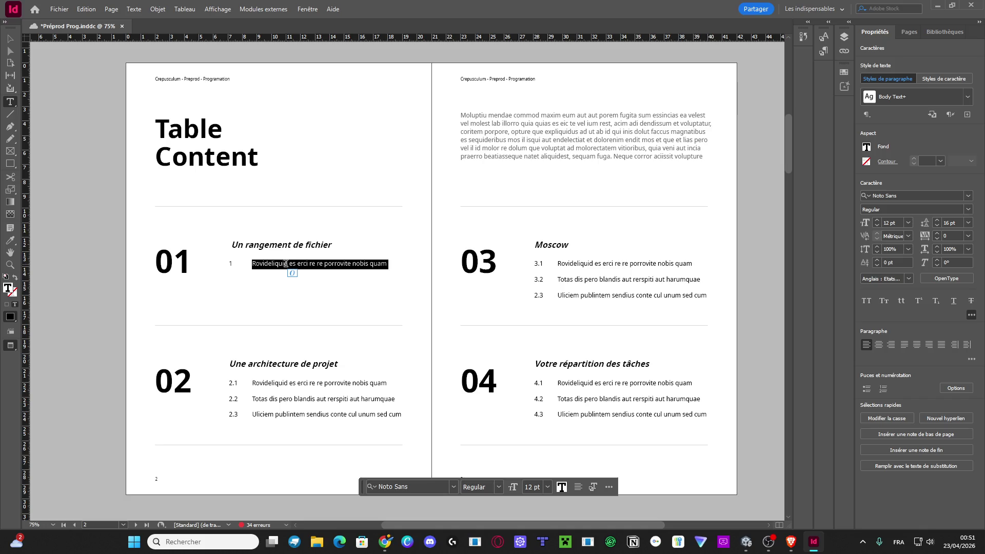
scroll(352, 238, "down", 10)
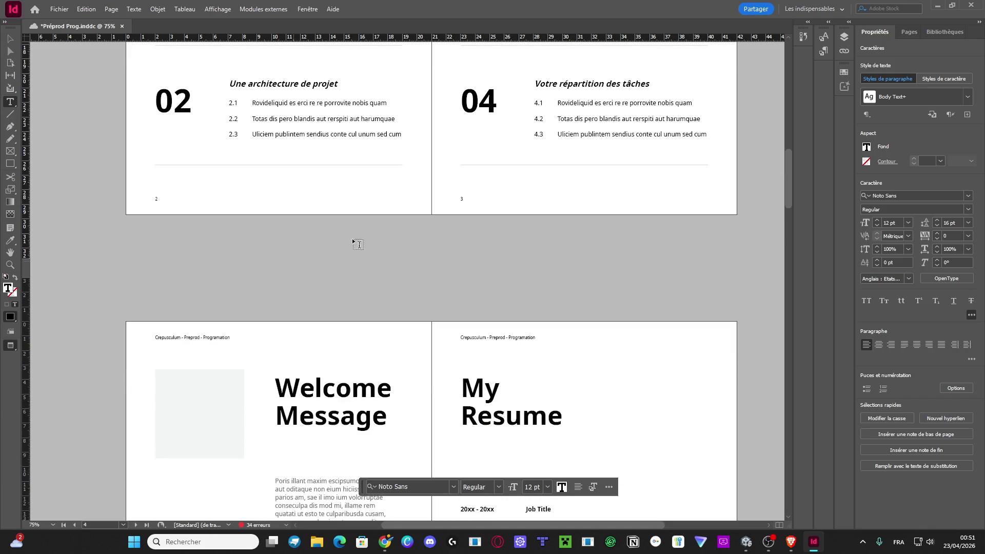
double_click(346, 175)
left_click(388, 175)
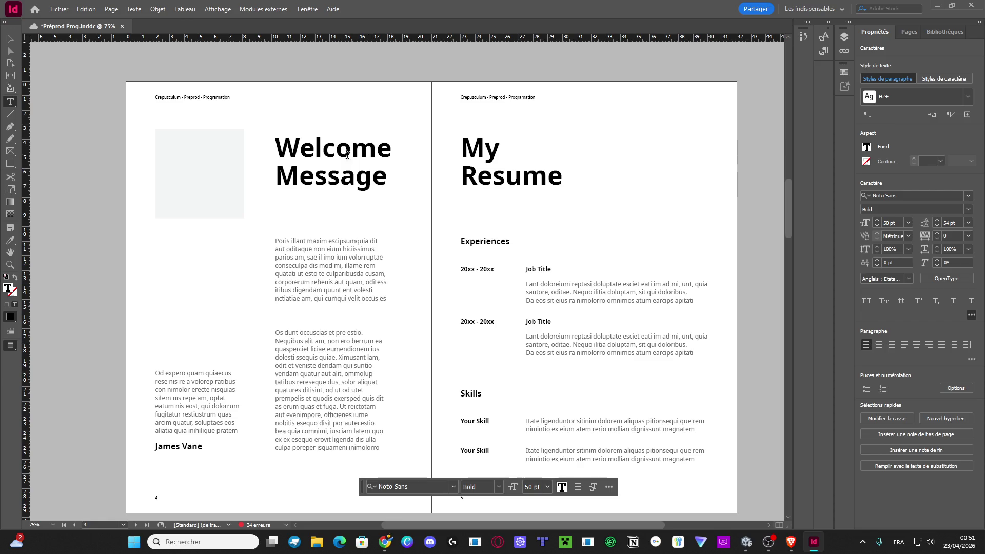
scroll(533, 174, "down", 5)
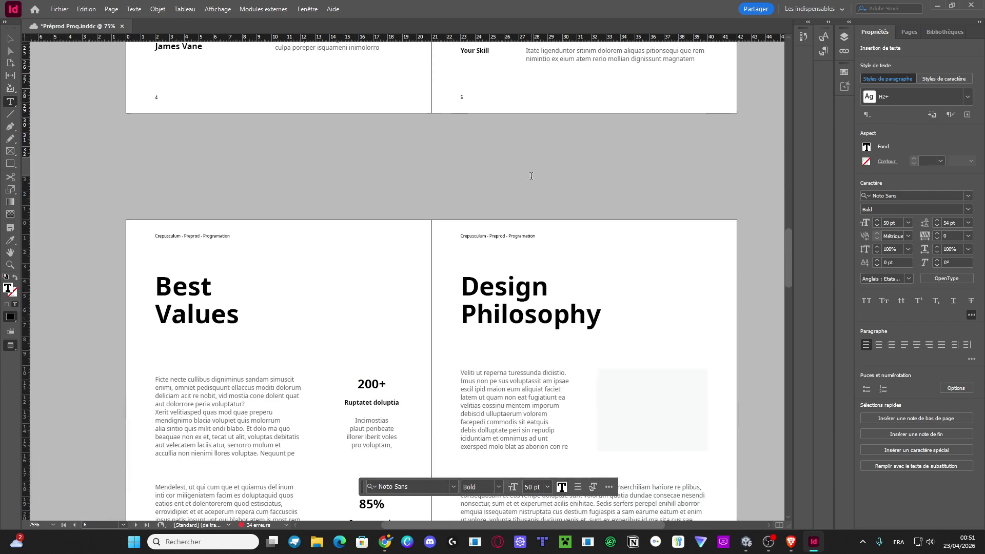
Replace the Welcome Message heading with 'Résumé du jeu'.
scroll(528, 176, "up", 6)
left_click(555, 203)
left_click_drag(556, 203, 550, 203)
left_click(556, 203)
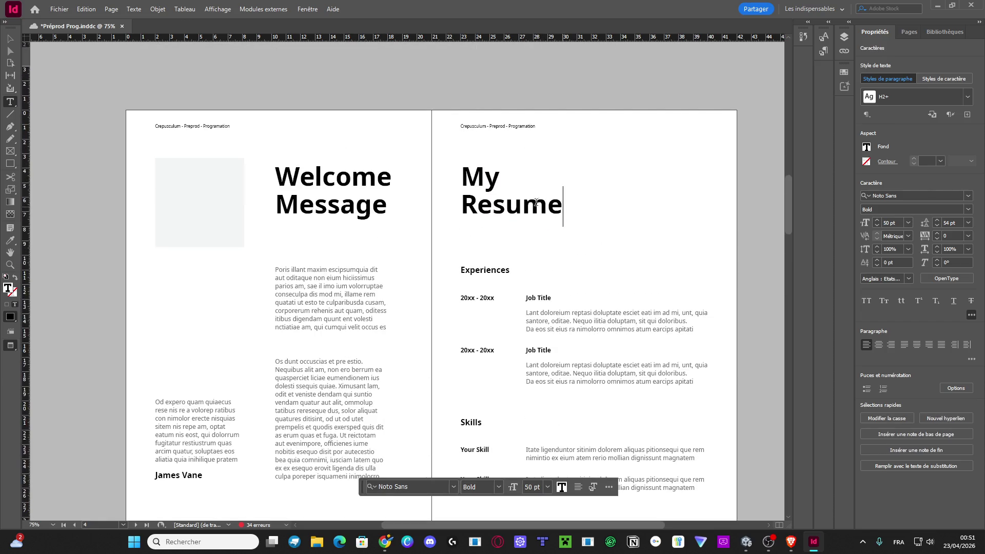
key("ctrl+a")
left_click_drag(368, 194, 388, 204)
key("ctrl+a")
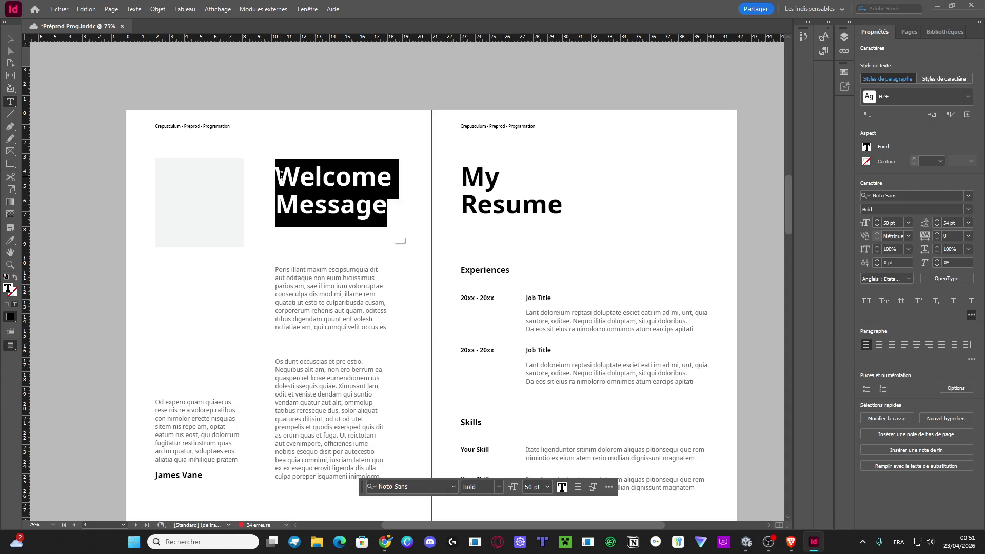
type("Résumé du jeu")
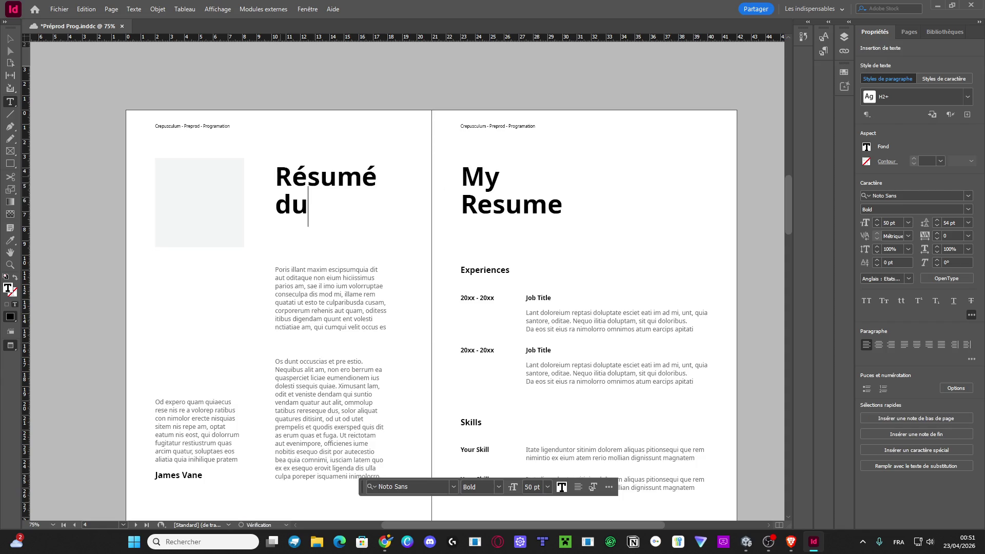
Retitle My Resume as 'Résumé de la prod' and widen its frame to fit.
left_click(562, 216)
key("ctrl+a")
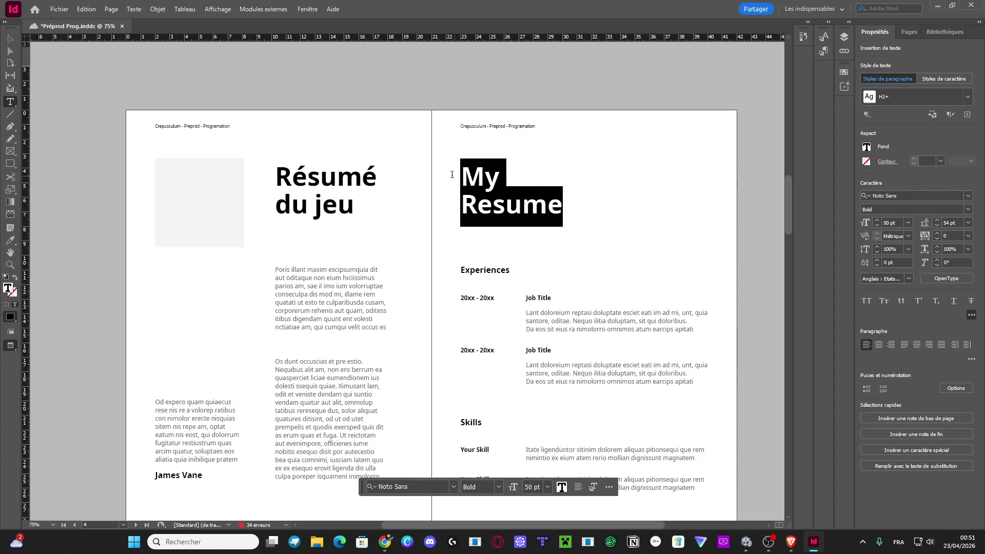
type("Résu")
key("BackSpace")
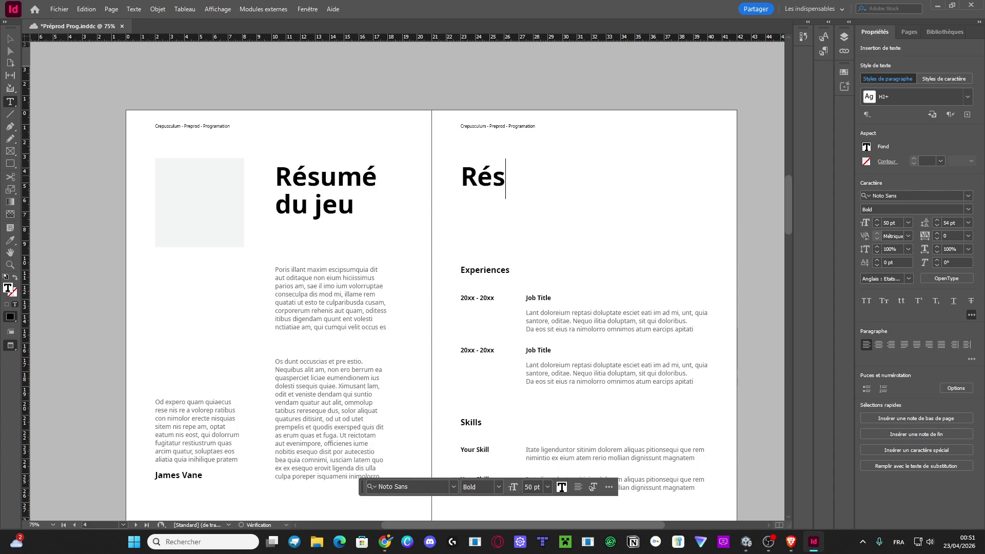
type("umé dela prof")
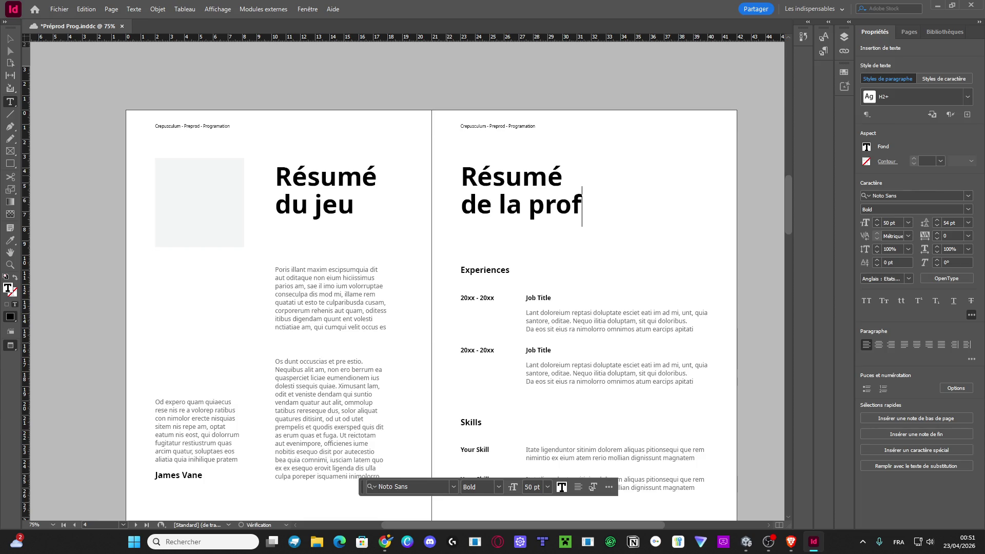
key("BackSpace")
key("BackSpace")
key("BackSpace")
left_click(10, 39)
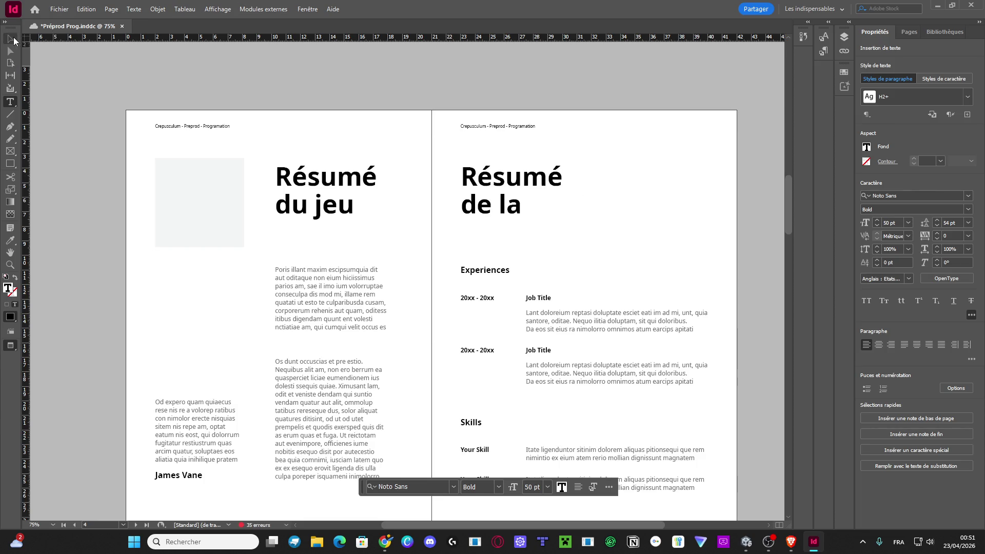
left_click_drag(585, 189, 590, 189)
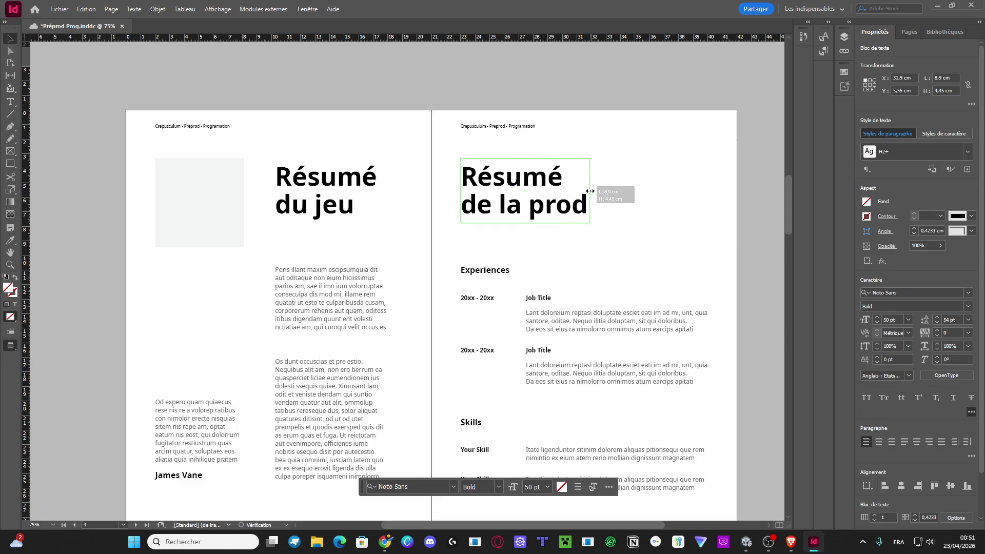
Deselect the Résumé title frame and scroll to the Best Values / Design Philosophy spread on pages 6–7.
scroll(641, 243, "down", 3)
scroll(506, 260, "down", 15)
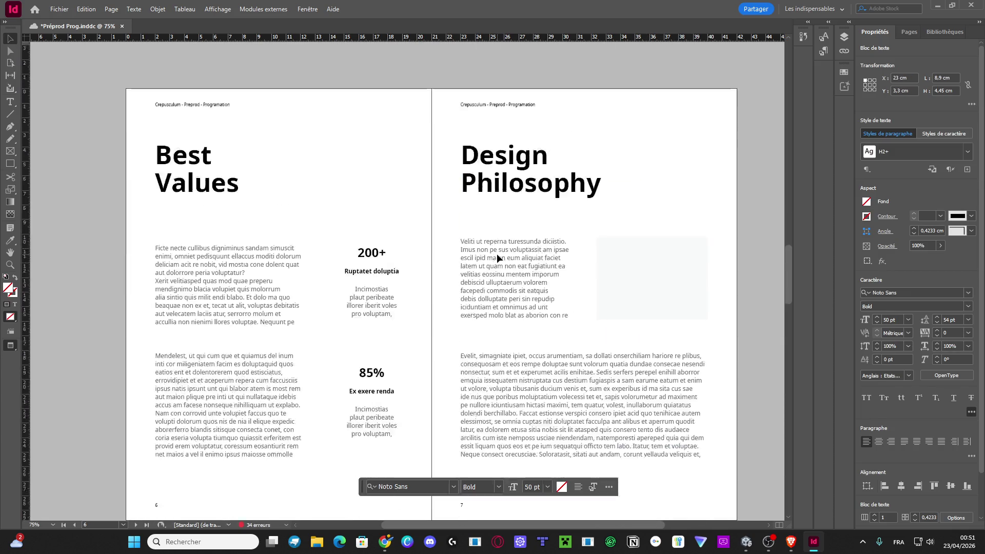
scroll(497, 258, "down", 7)
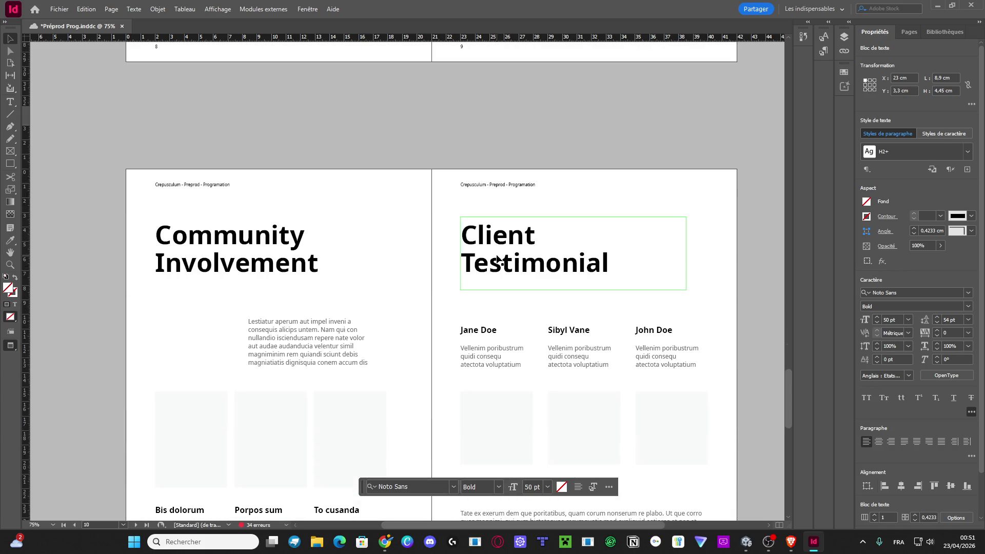
scroll(456, 235, "up", 7)
scroll(413, 241, "up", 10)
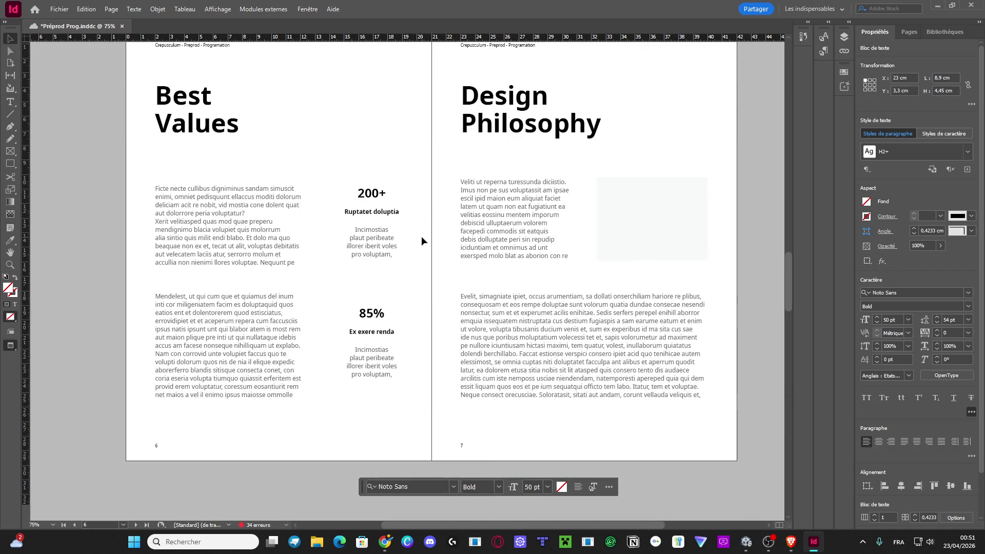
scroll(425, 242, "up", 4)
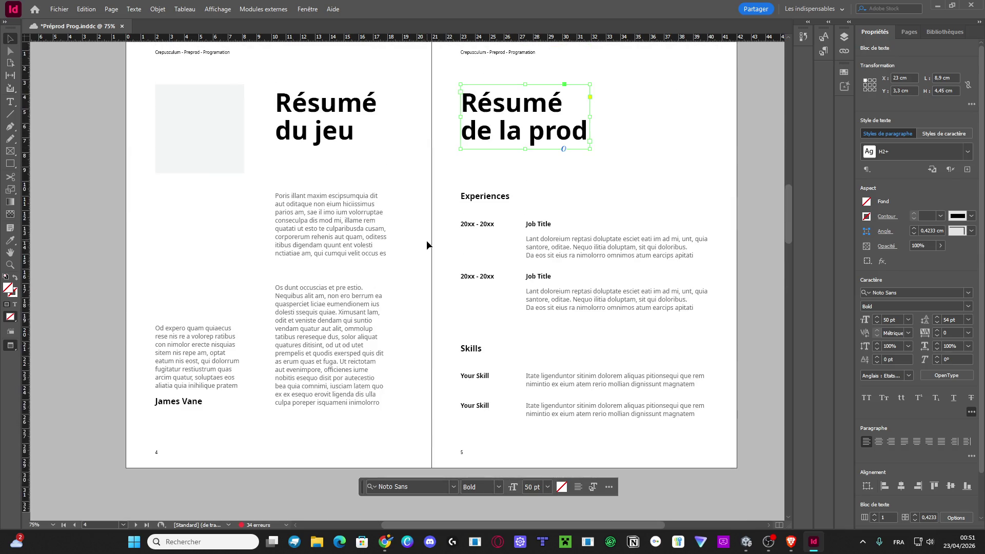
scroll(427, 241, "down", 2)
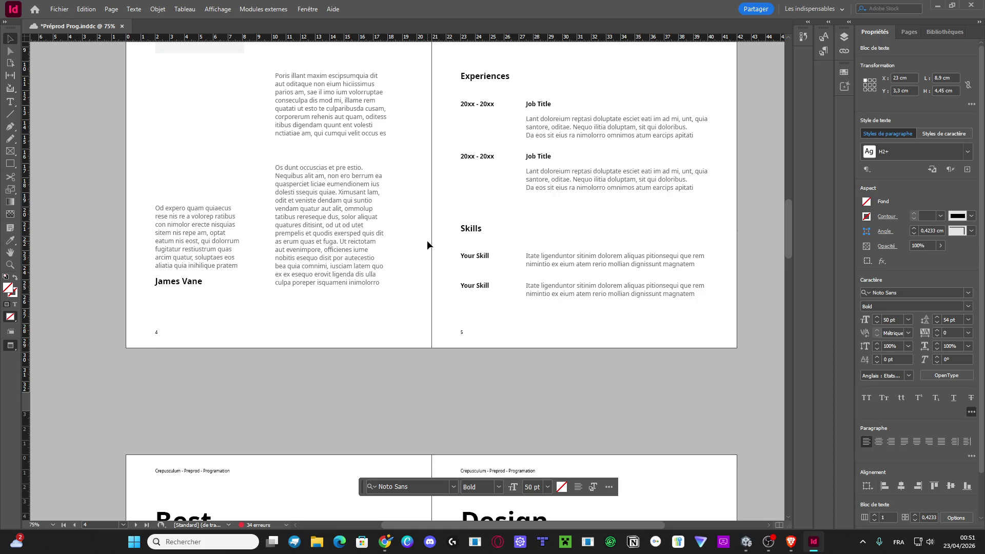
scroll(427, 244, "down", 4)
scroll(421, 249, "up", 4)
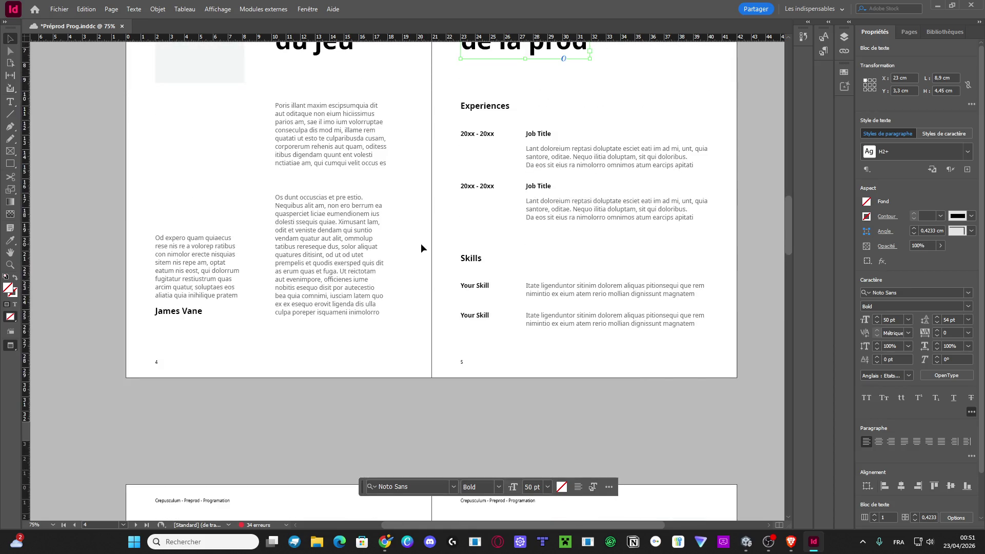
scroll(421, 248, "up", 1)
left_click(744, 224)
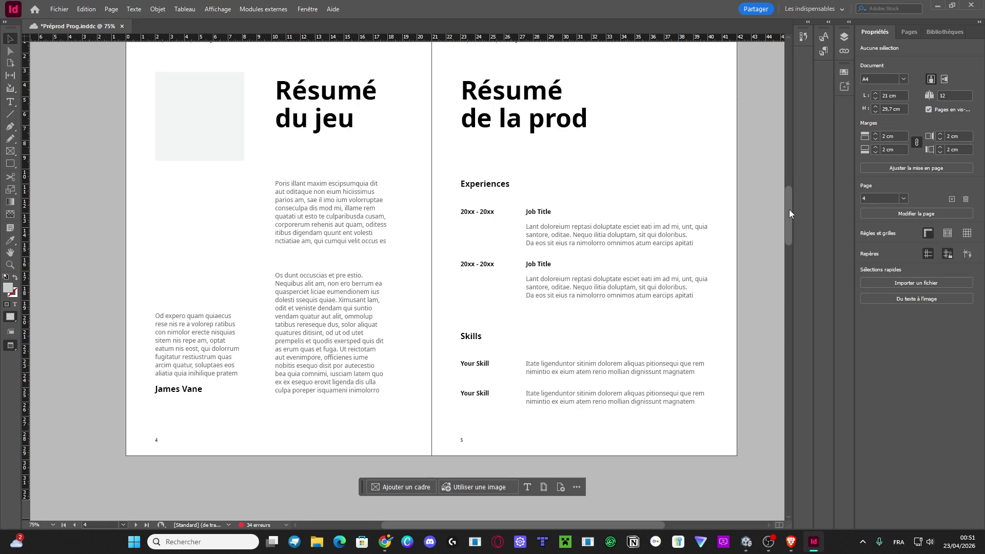
scroll(562, 272, "down", 5)
scroll(484, 275, "up", 1)
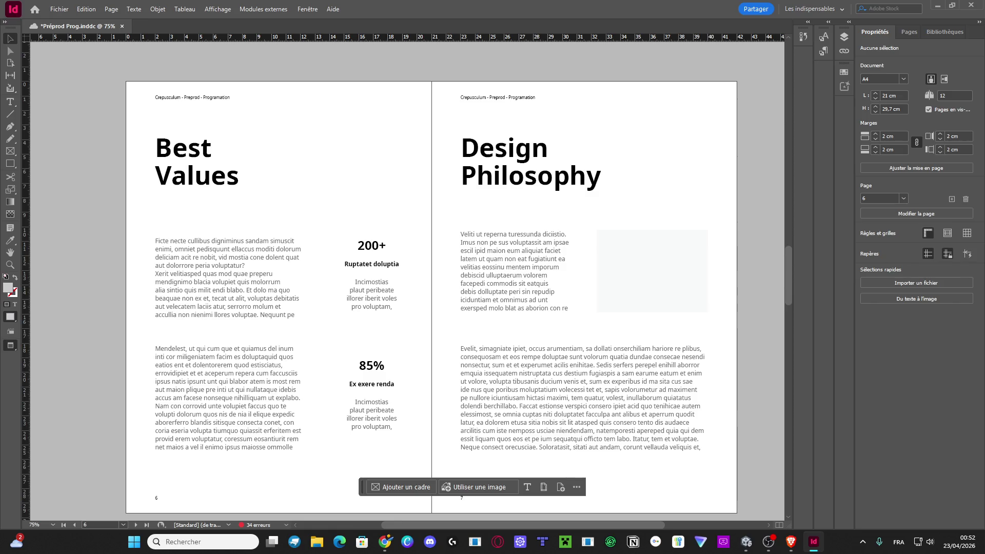
key("alt+Tab")
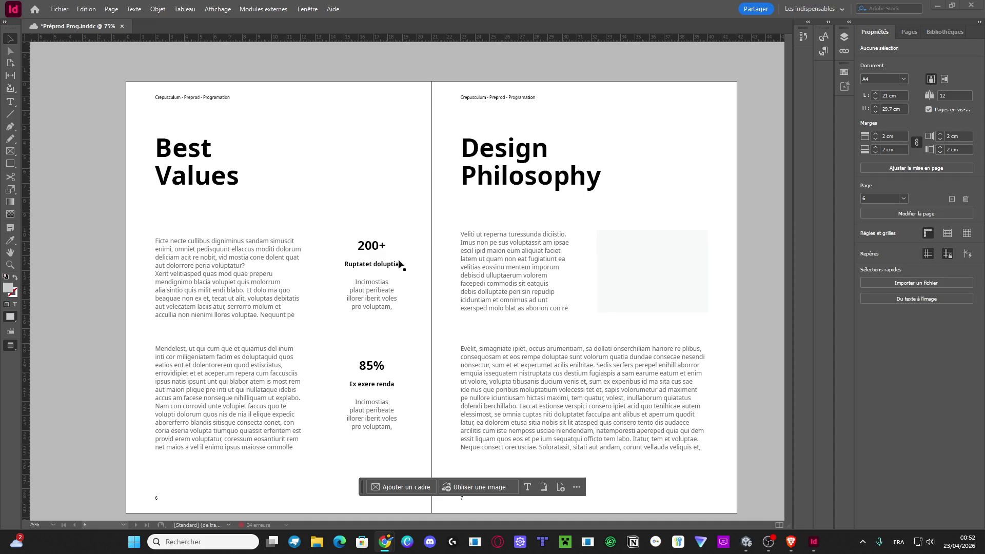
Paste the Assets folder tree over the first Best Values paragraph.
double_click(249, 275)
triple_click(250, 276)
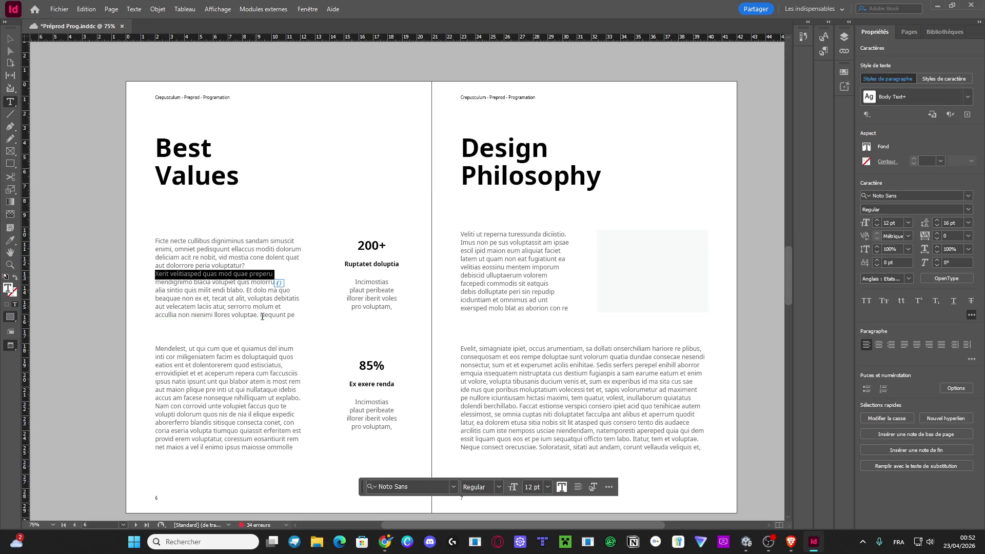
left_click_drag(301, 316, 145, 240)
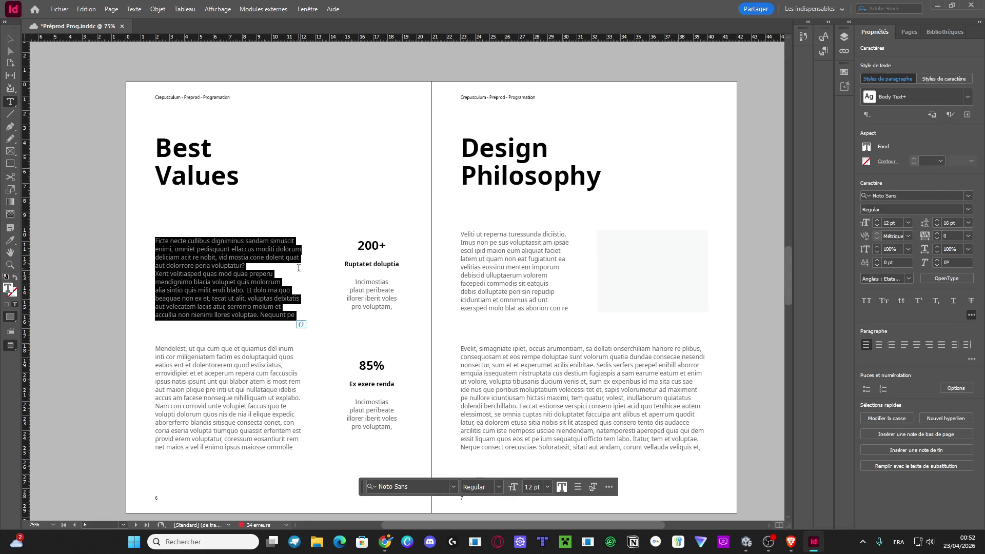
key("ctrl+v")
Delete the Mendelest text frame and lengthen the folder tree frame to show every line.
left_click(10, 38)
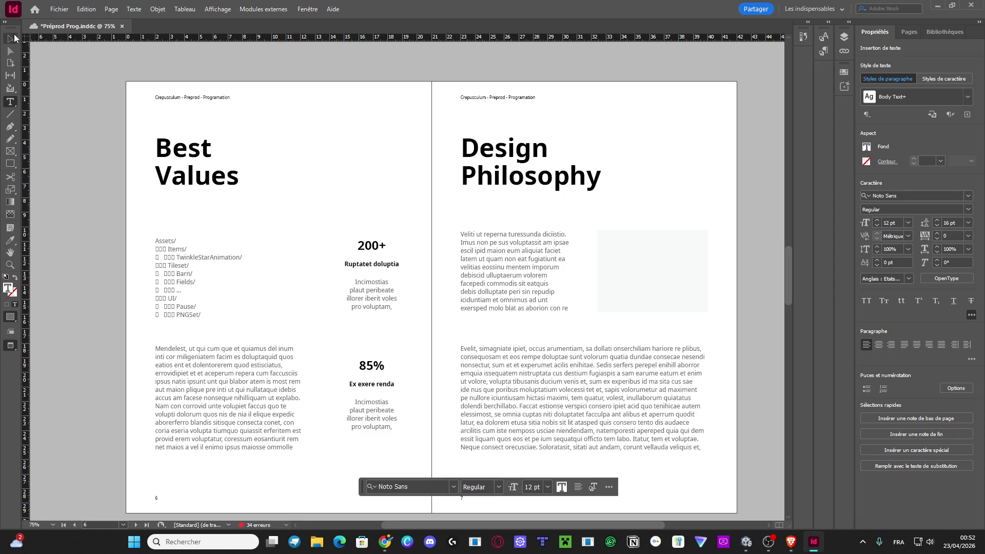
left_click(255, 366)
key("Delete")
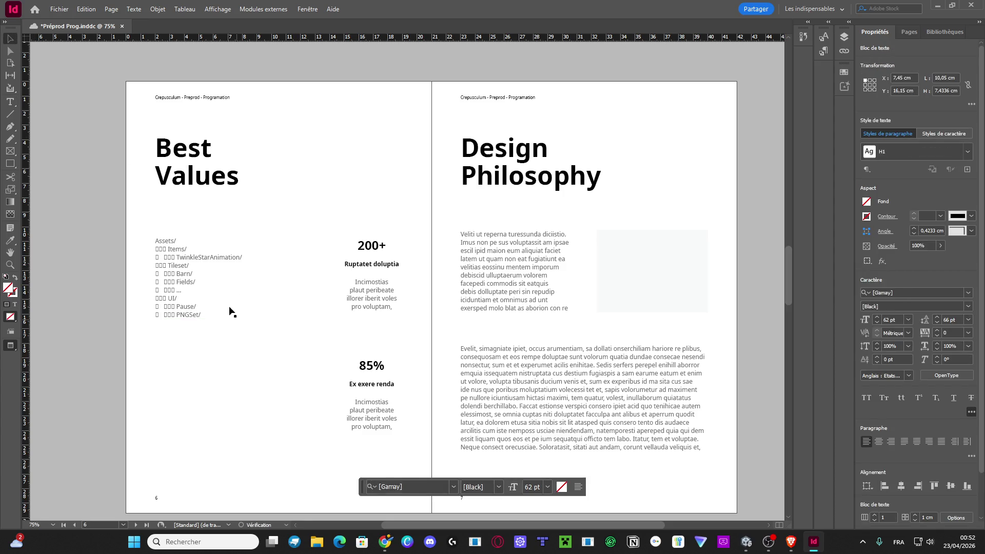
left_click(230, 319)
left_click_drag(230, 319, 230, 373)
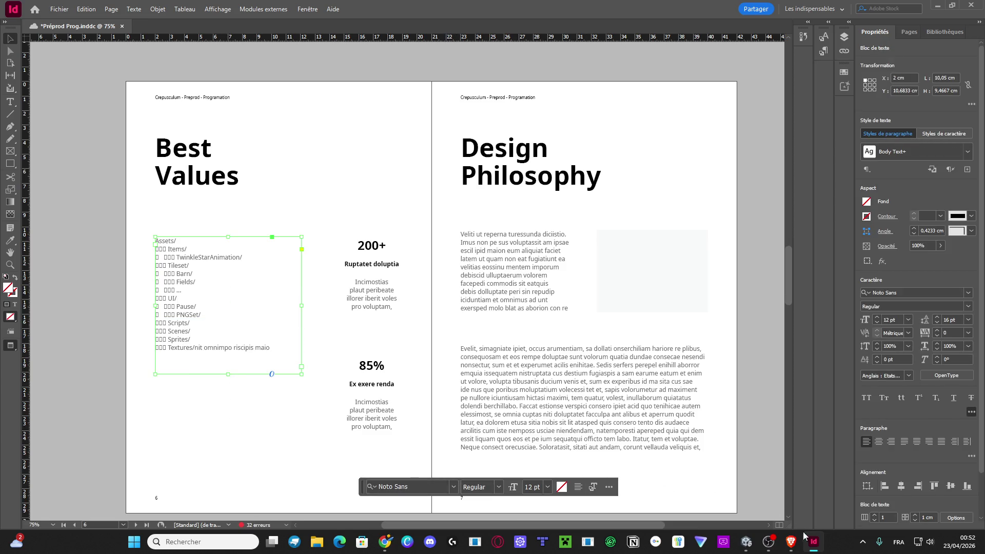
mouse_move(790, 543)
key("alt+Tab")
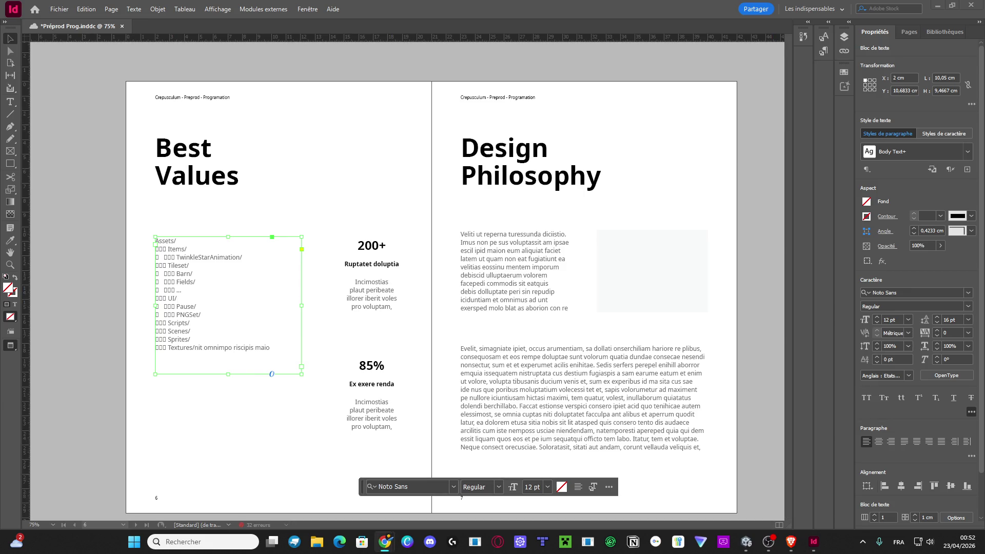
double_click(175, 331)
key("ctrl+a")
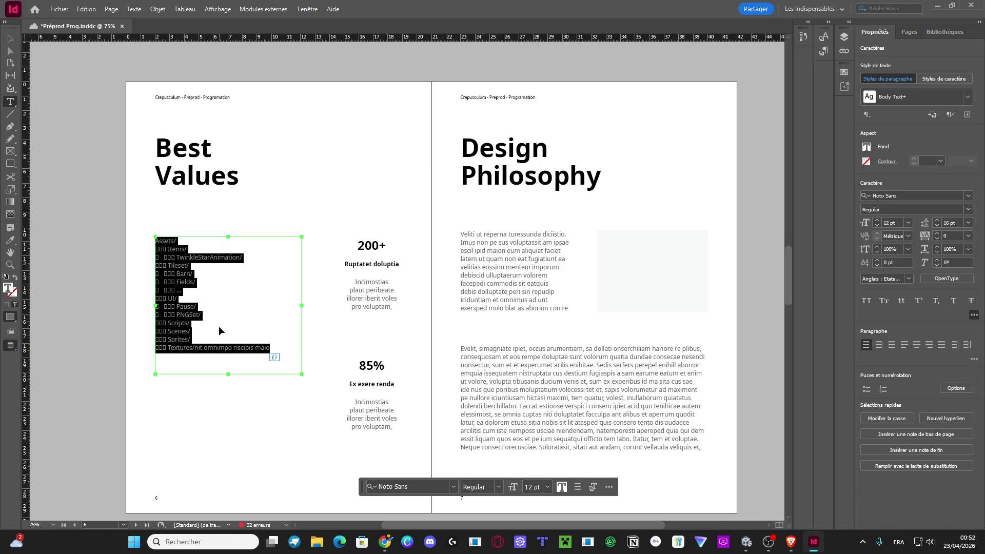
left_click(119, 288)
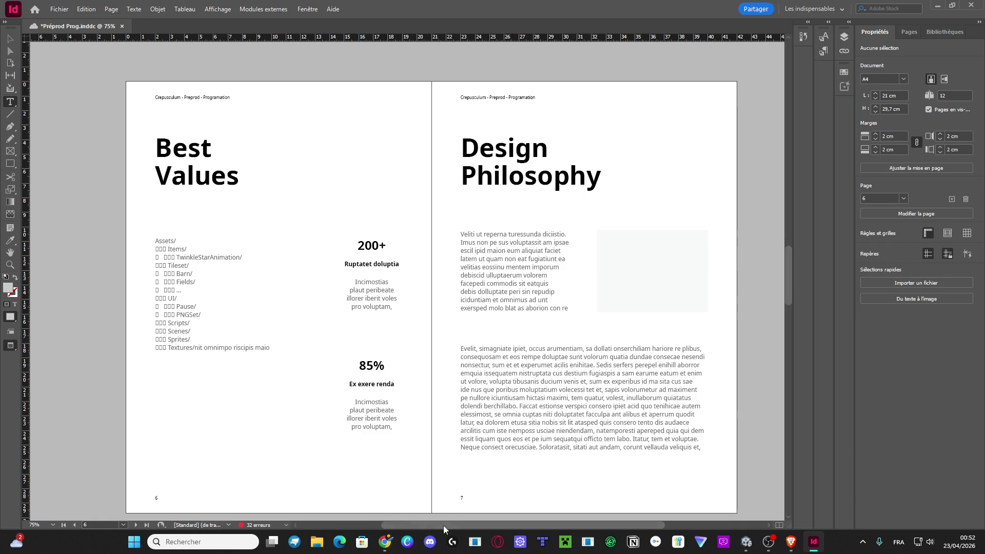
Leave InDesign and bring the Unity 6 project window to the front from the taskbar.
left_click(428, 542)
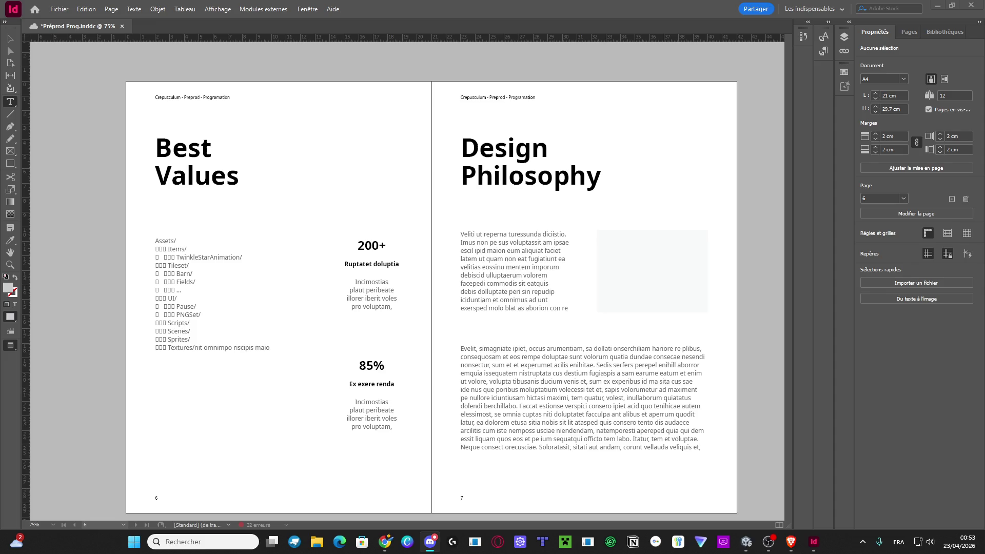
left_click(747, 545)
Open Assets > Scripts in the Project panel, showing Characters, Cinematics, Inventory, Menu and scripts.
left_click(31, 356)
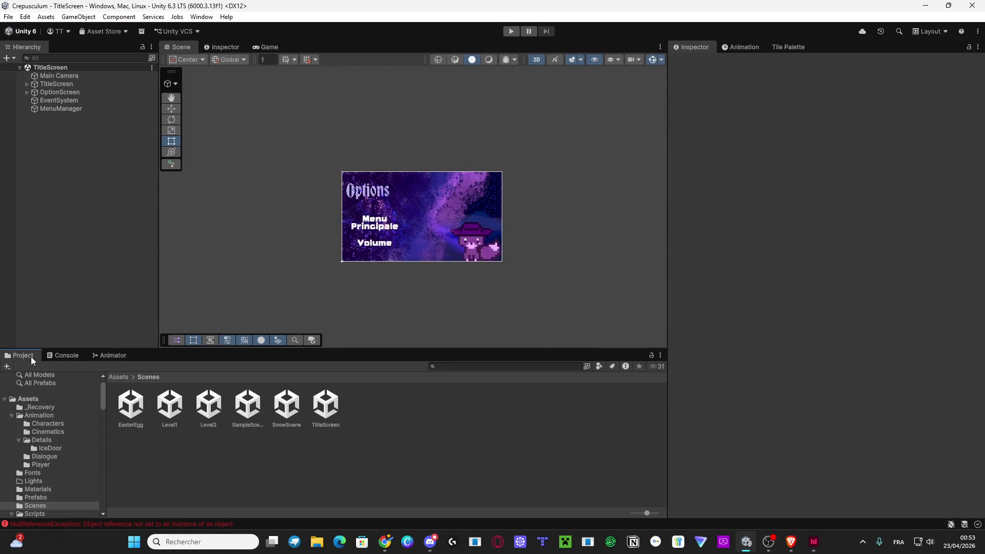
left_click(112, 377)
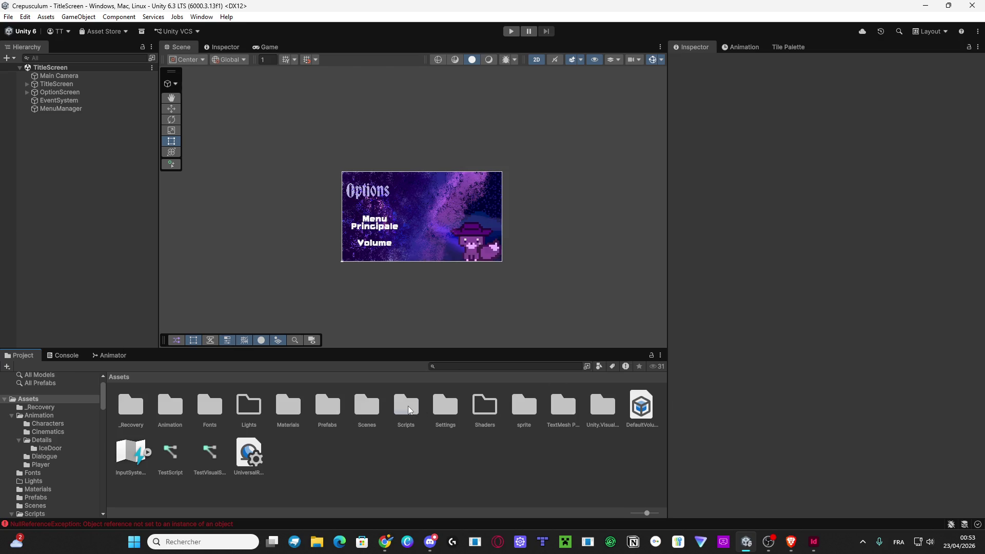
double_click(406, 405)
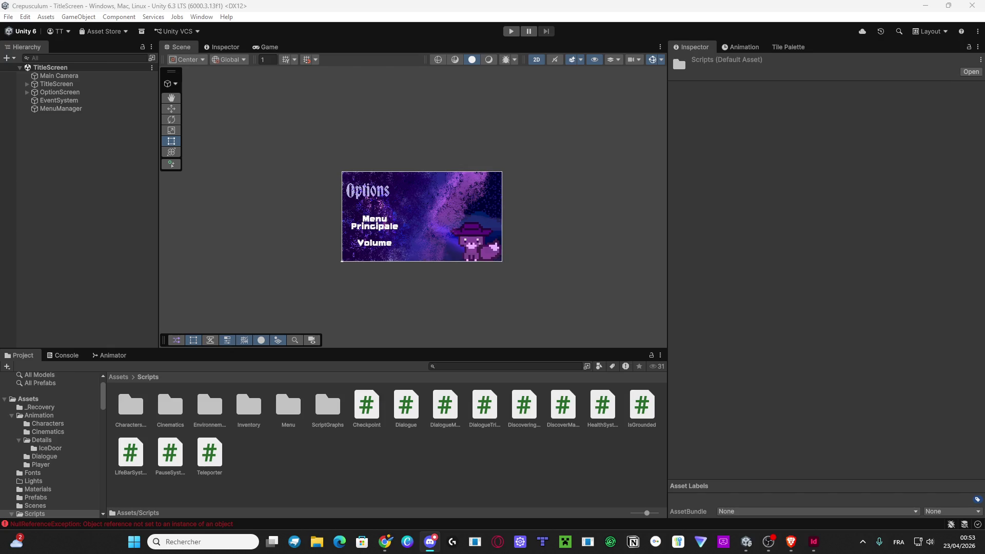
left_click(135, 406)
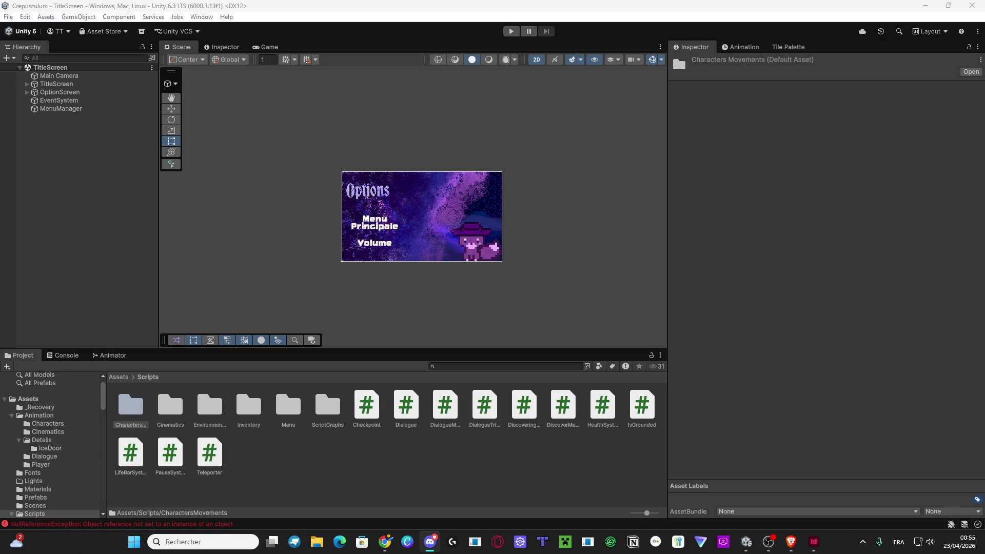
Check the graphs inside ScriptGraphs, including Hazard, then delete the ScriptGraphs folder from Scripts.
double_click(327, 405)
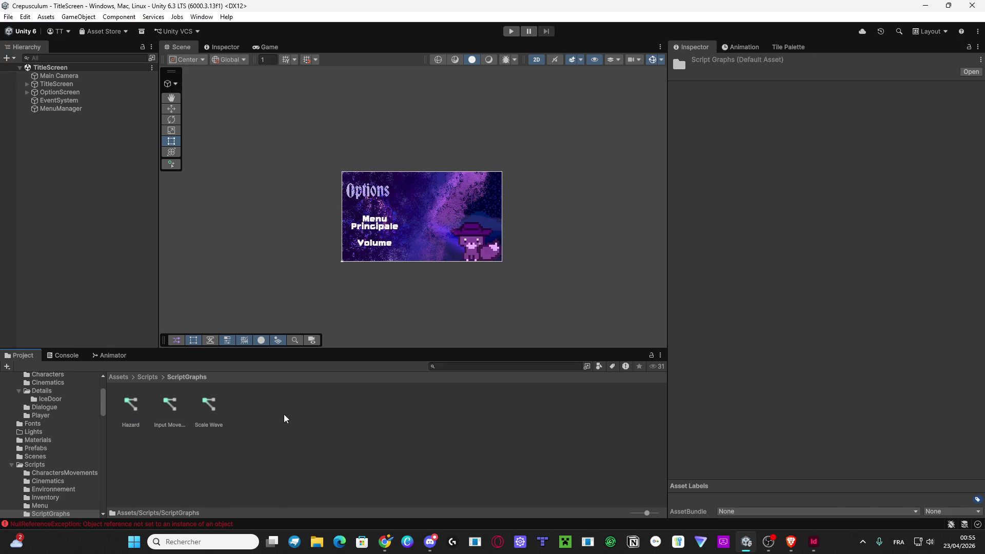
left_click(168, 404)
left_click(144, 404)
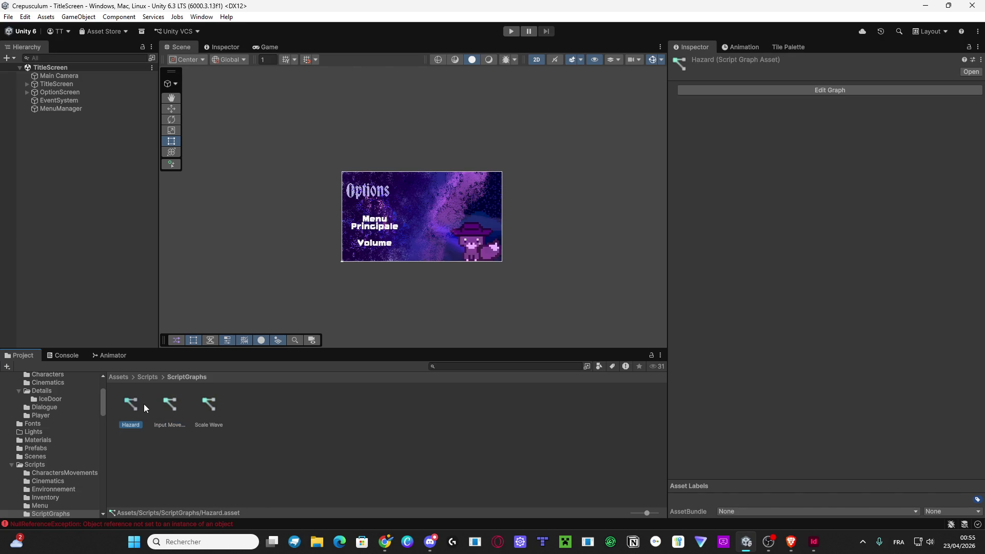
left_click(157, 376)
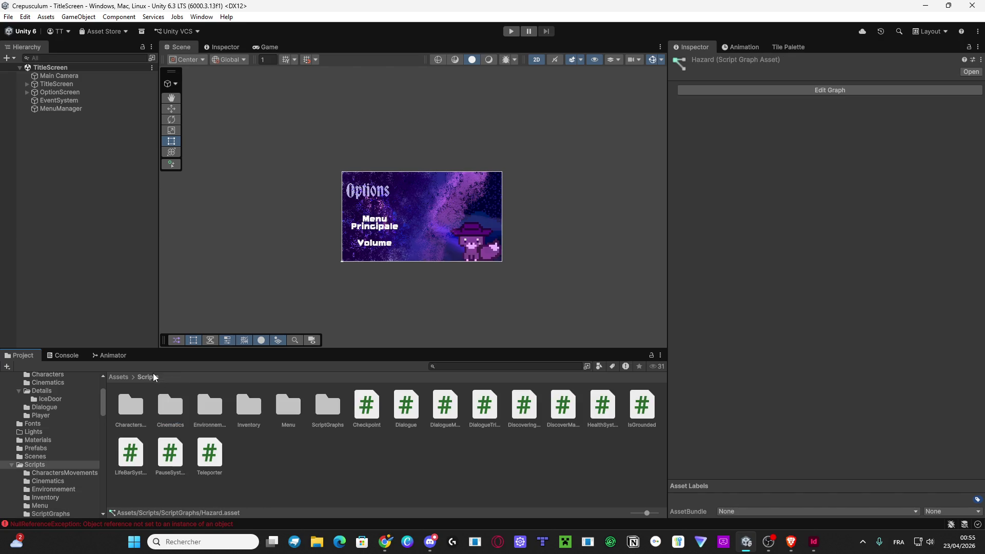
key("alt+Tab")
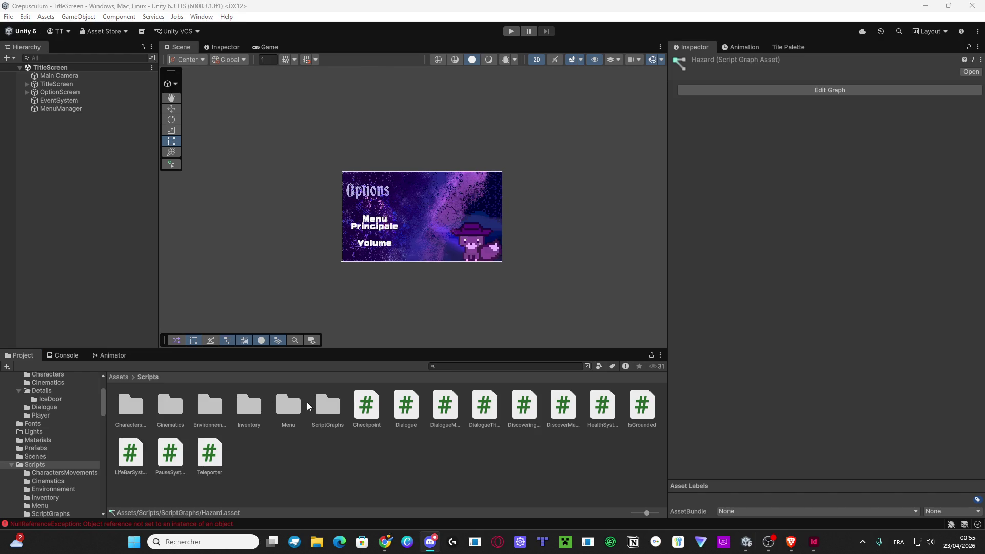
left_click(337, 411)
key("Delete")
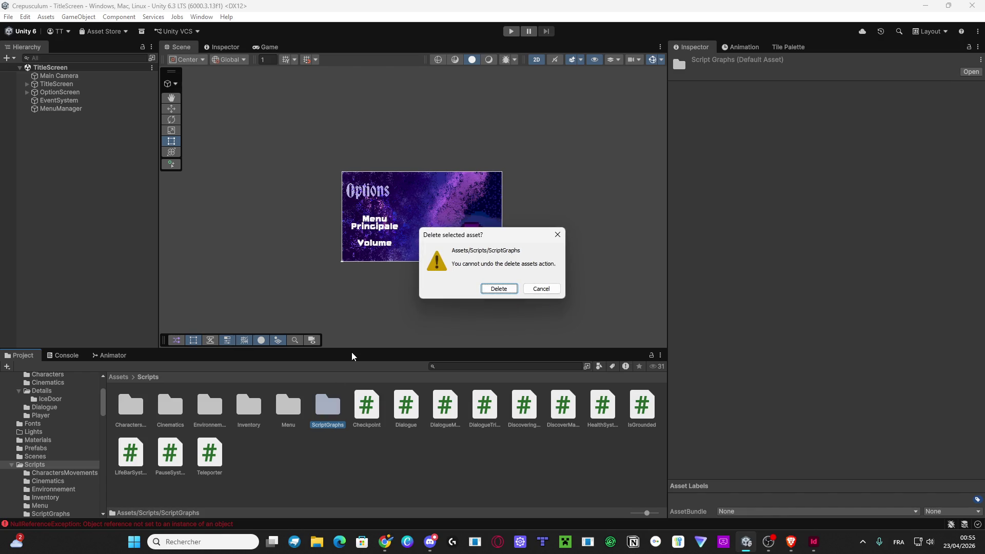
key("Escape")
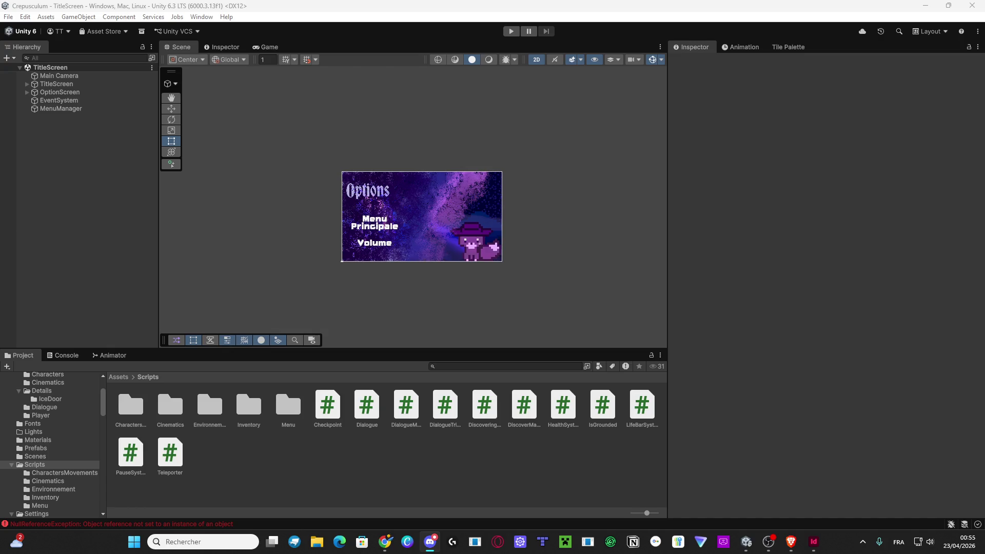
Open Assets > sprite to show its Character, Door, Items, UI and other subfolders.
left_click(119, 378)
double_click(406, 406)
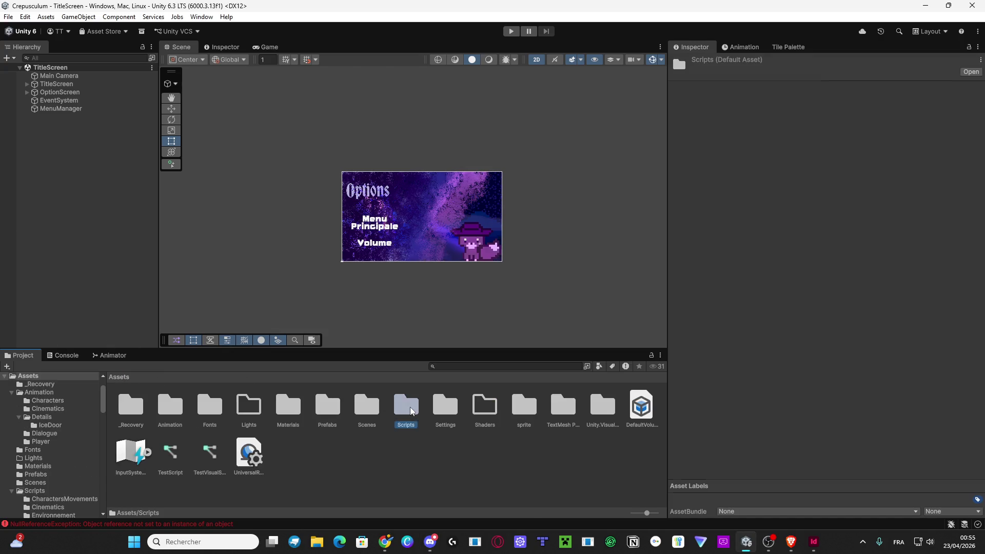
left_click(125, 379)
left_click(517, 408)
double_click(518, 408)
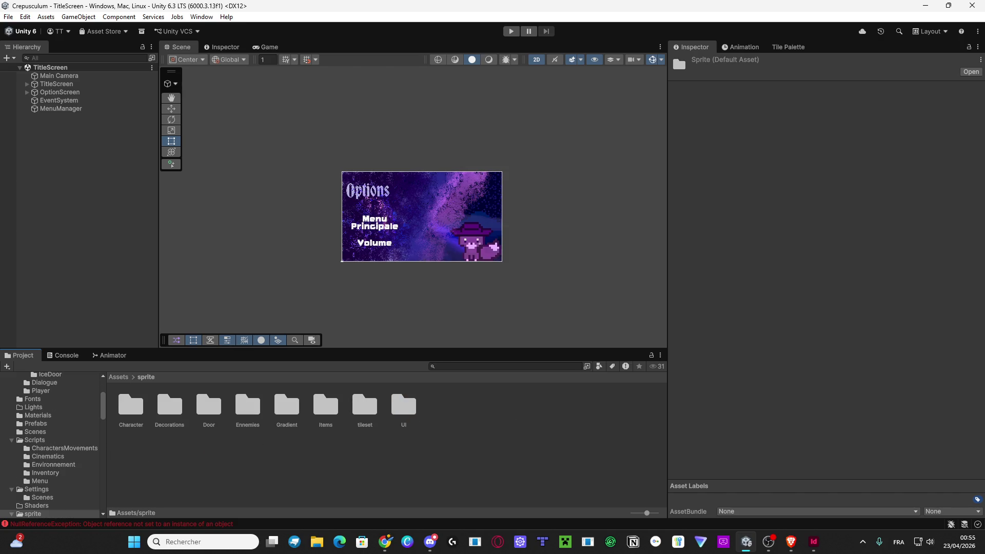
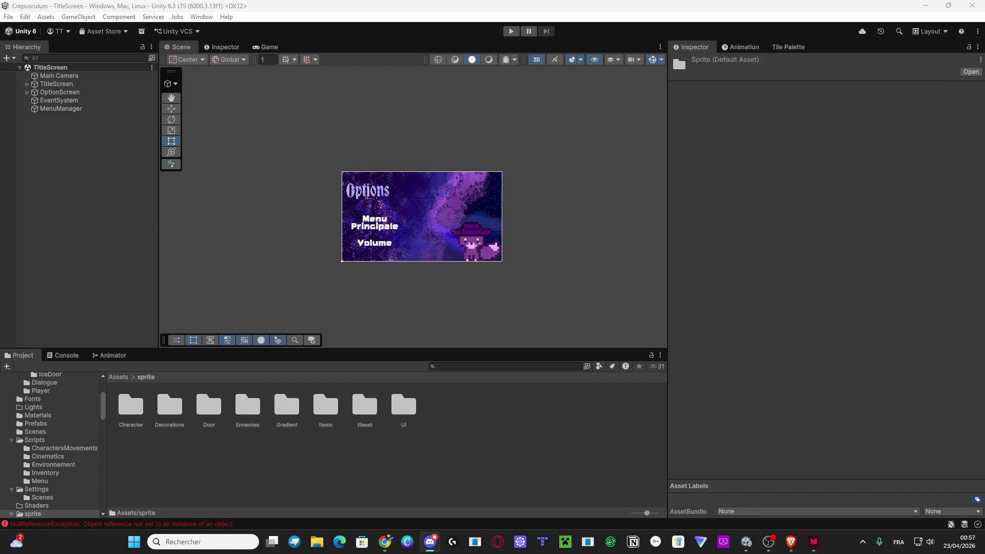
Jump to the Assets root and inspect the TextMesh Pro and Unity.VisualScripting folders.
left_click(119, 377)
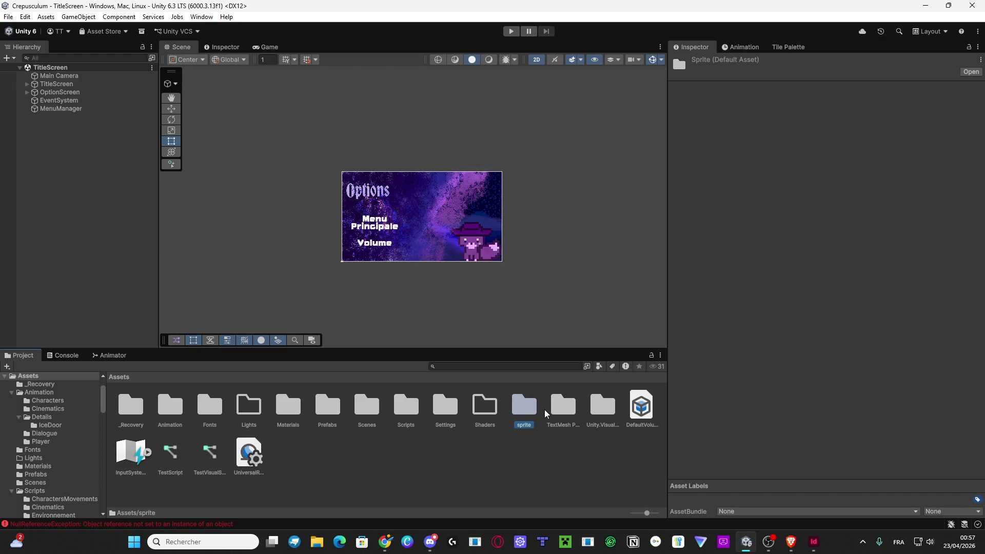
left_click(546, 413)
left_click(587, 414)
left_click(563, 408)
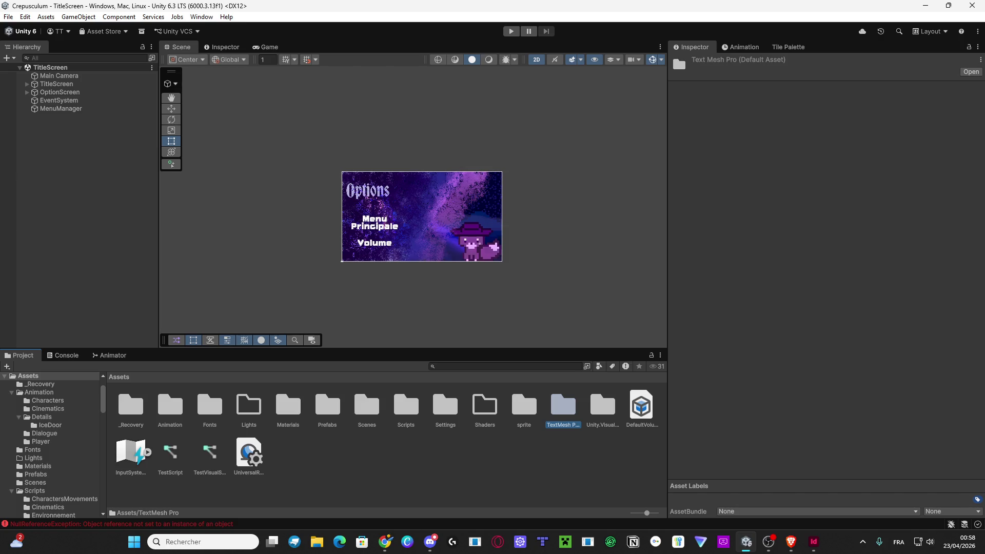
key("alt+Tab")
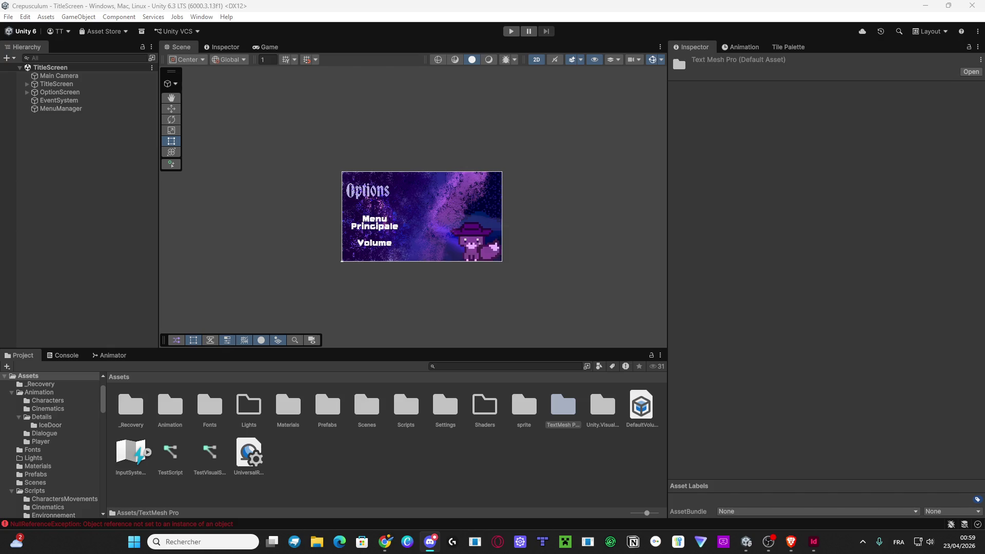
Clear the folder selection in the Project grid and switch over to the web browser.
left_click(525, 416)
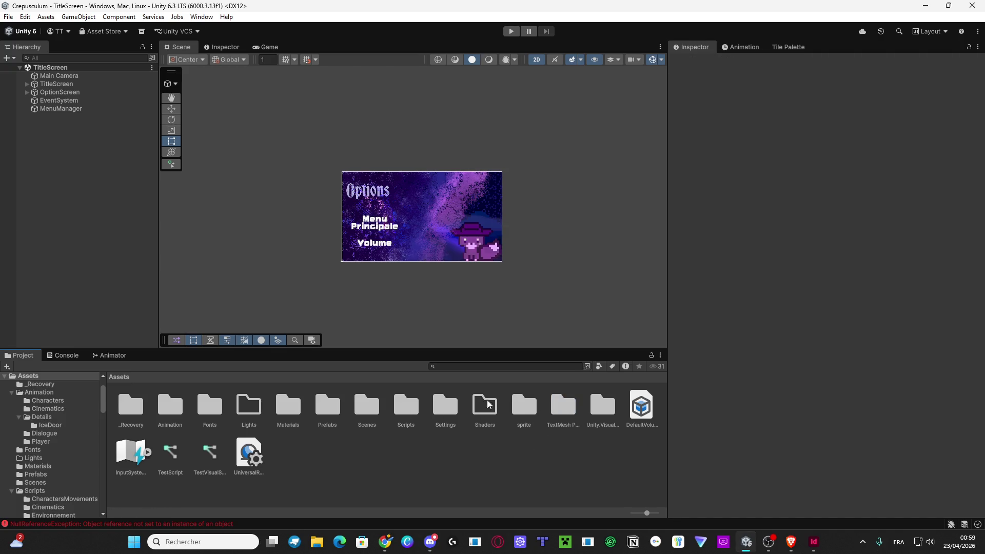
key("alt+Tab")
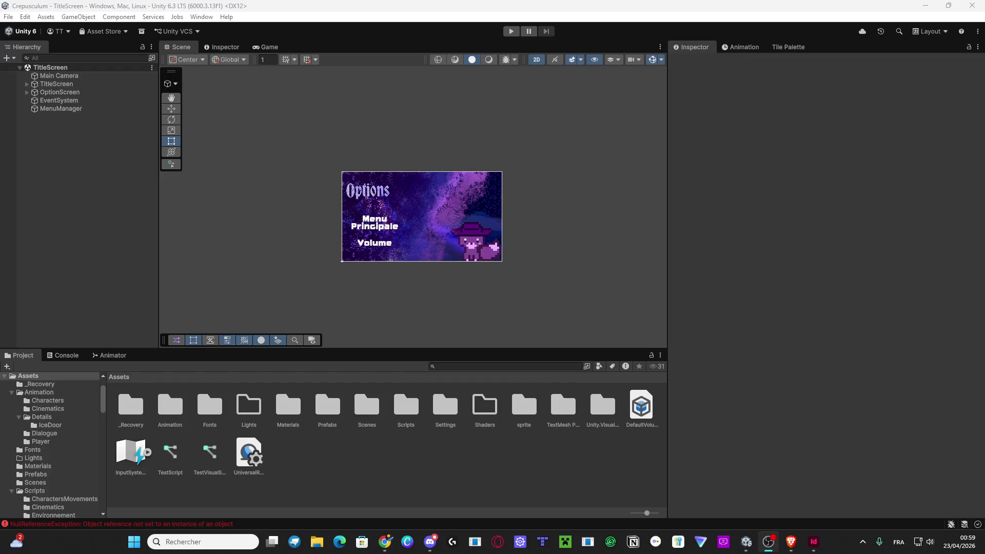
key("alt+Tab")
Open sprite > tileset and move the Level1 folder into the Fields folder.
double_click(524, 414)
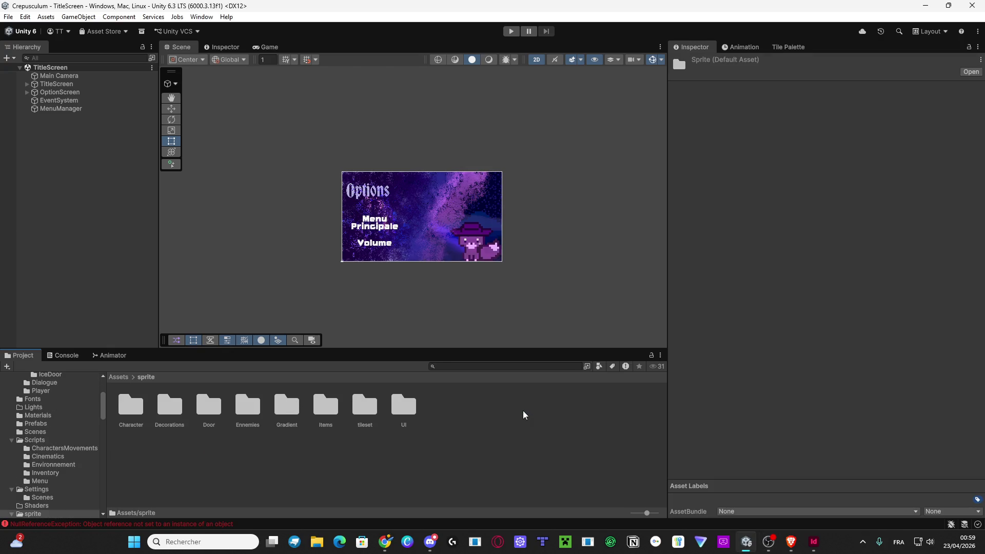
double_click(369, 410)
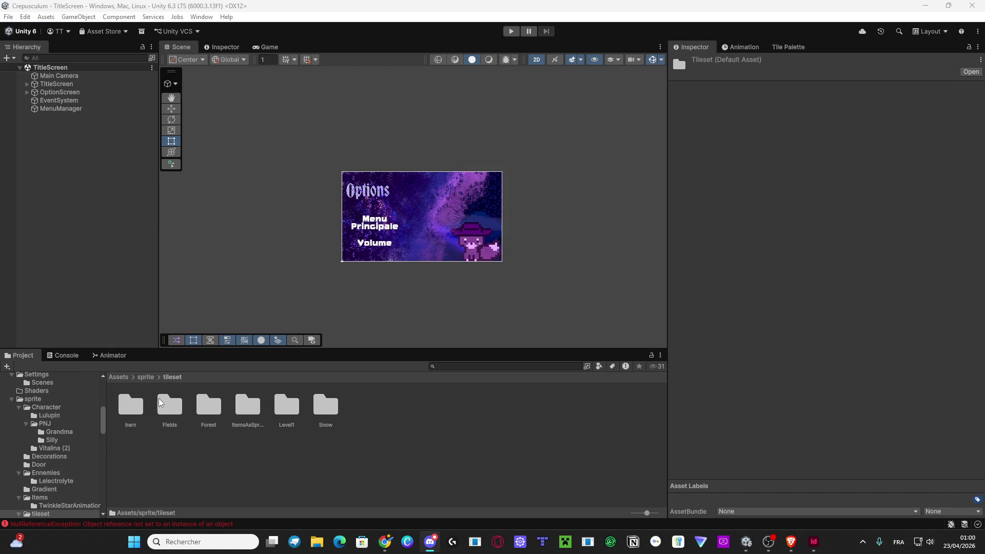
left_click_drag(290, 408, 162, 396)
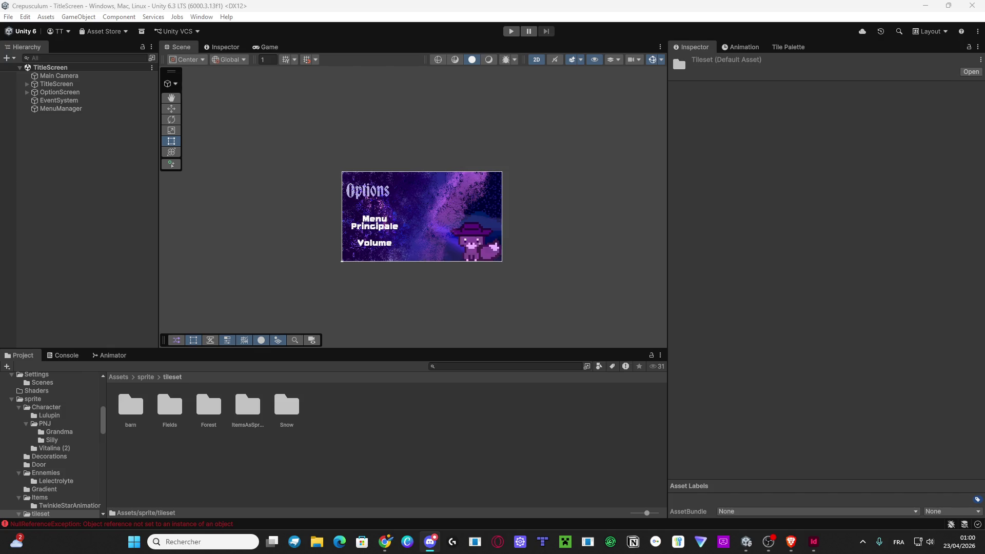
left_click(145, 377)
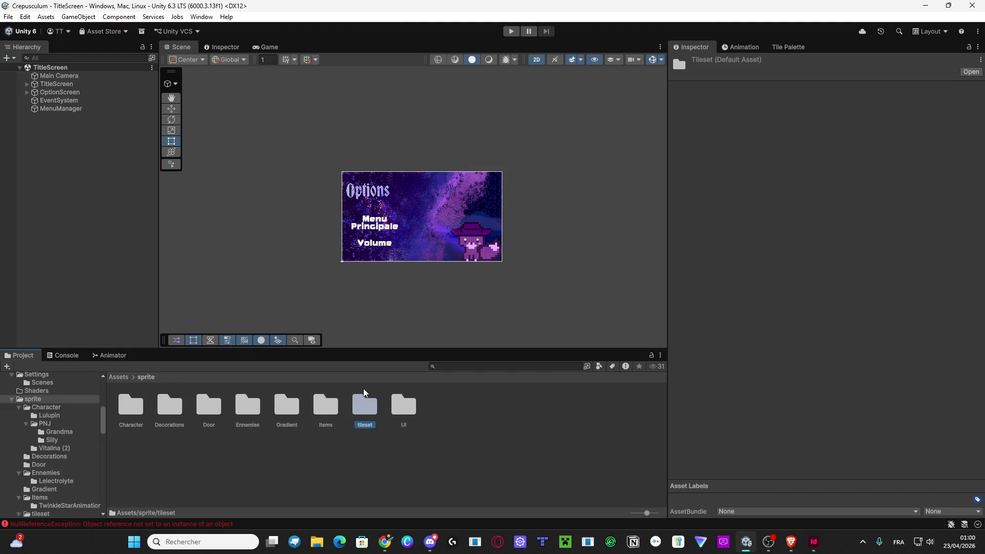
left_click(403, 415)
double_click(403, 414)
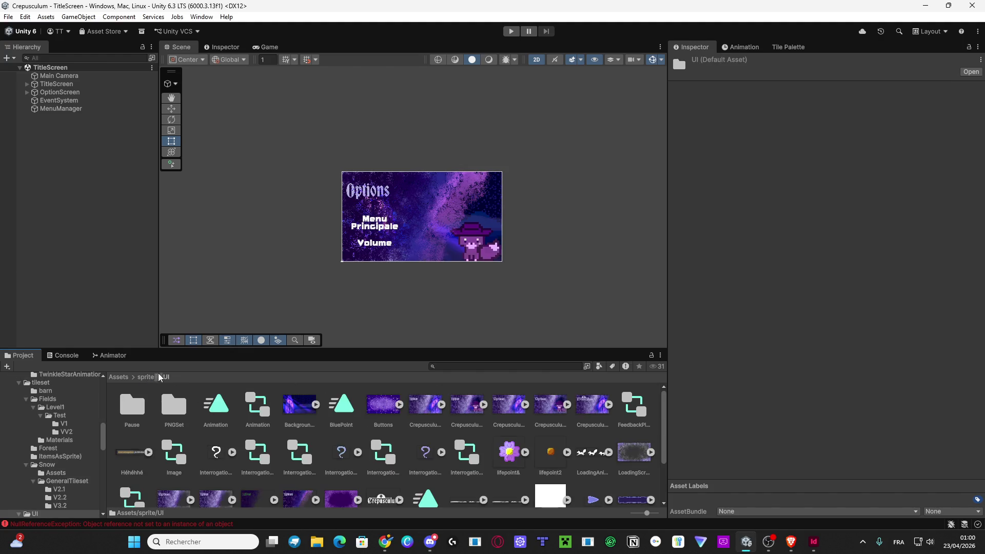
left_click(145, 378)
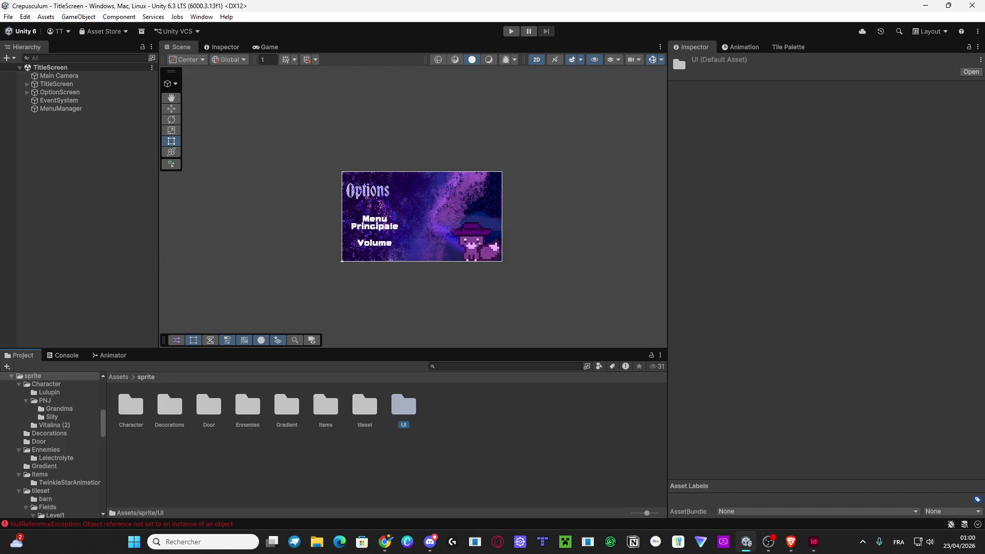
key("alt+Tab")
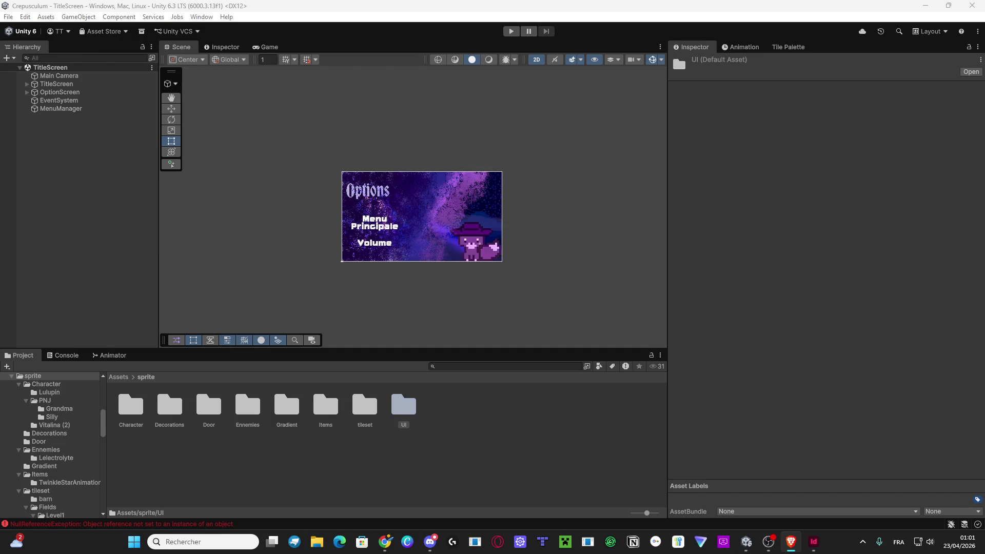
key("alt+Tab")
key("alt+Tab")
key("alt+Tab")
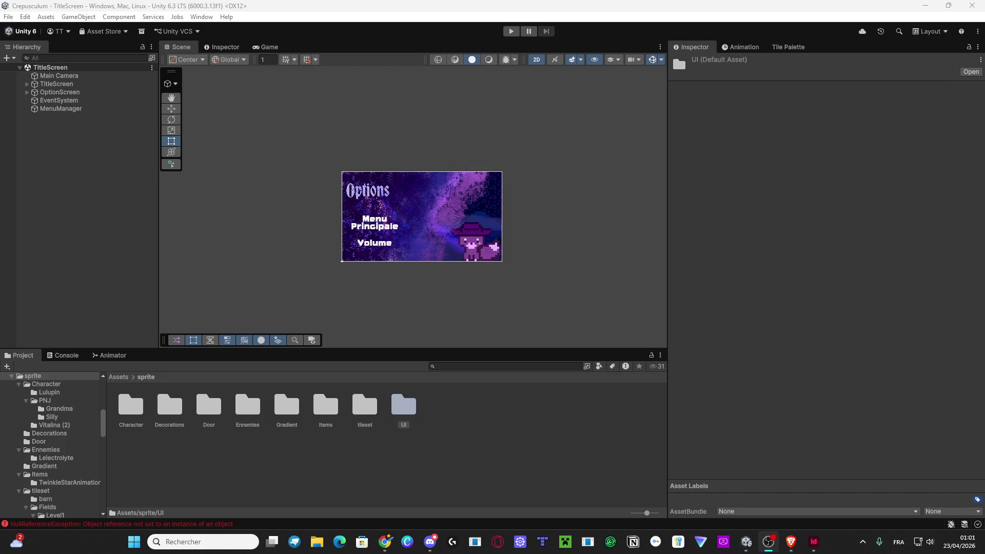
key("XF86AudioRaiseVolume")
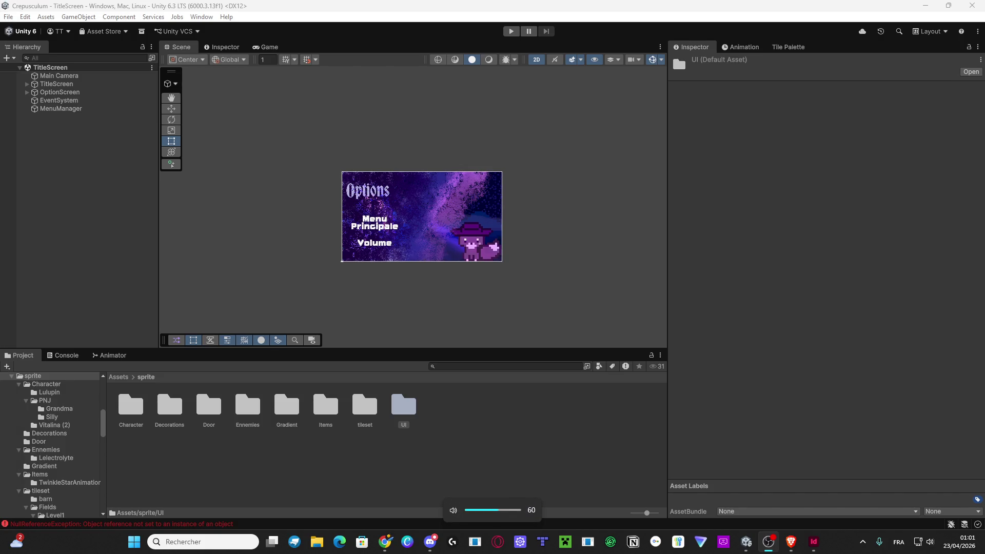
key("XF86AudioRaiseVolume")
key("XF86AudioRaiseVolume")
key("XF86AudioRaiseVolume")
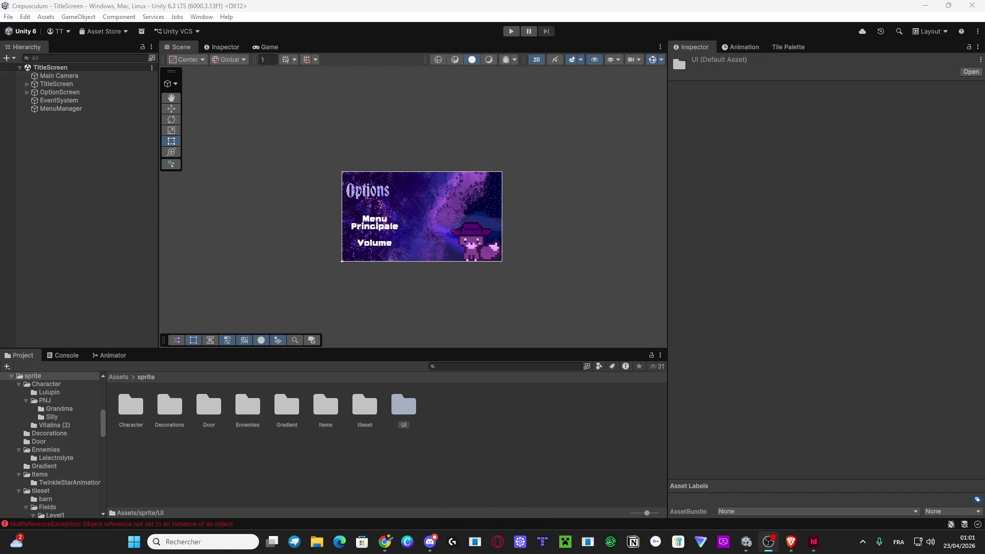
Browse the Items, Gradient and Ennemies sprite folders, returning to sprite after each.
double_click(323, 412)
left_click(155, 377)
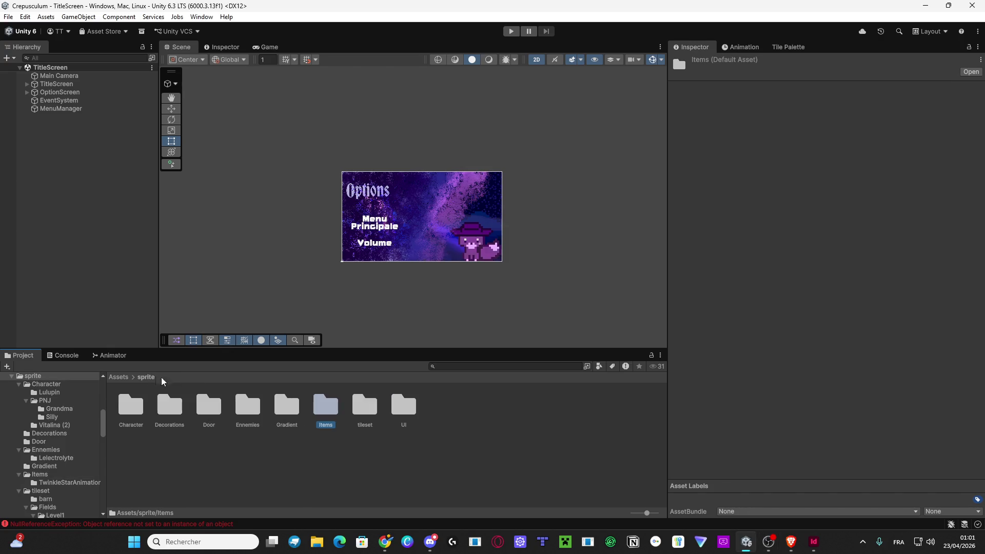
double_click(286, 405)
left_click(154, 380)
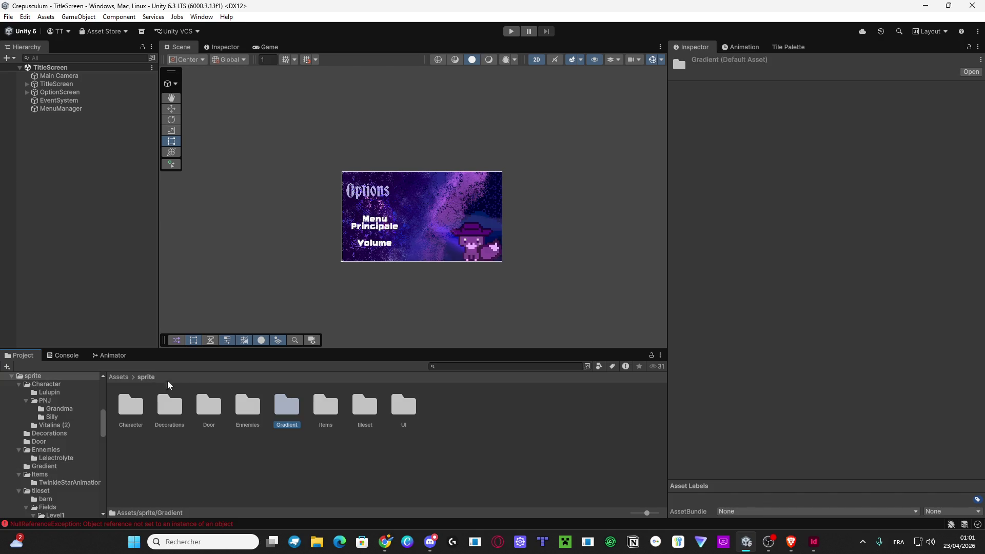
double_click(249, 413)
left_click(149, 377)
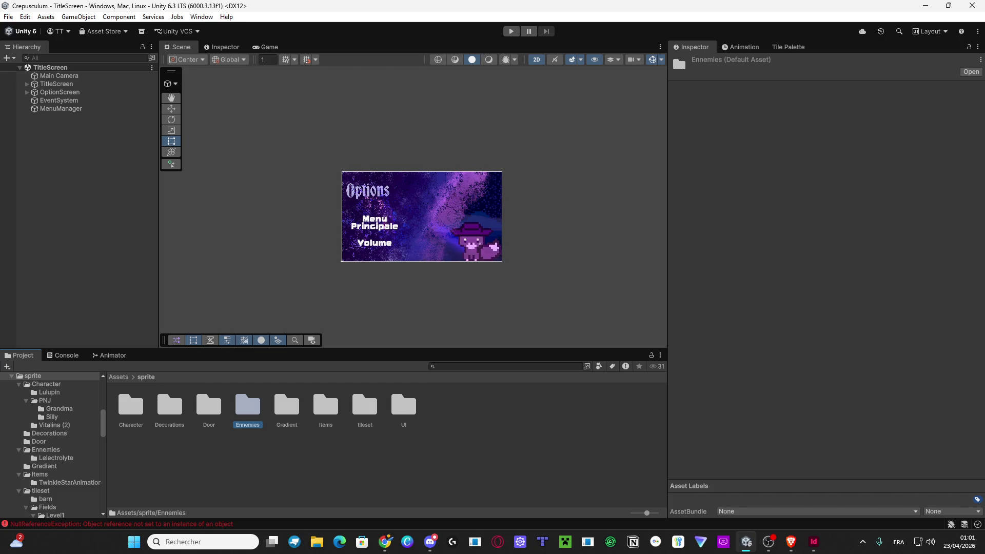
key("alt+Tab")
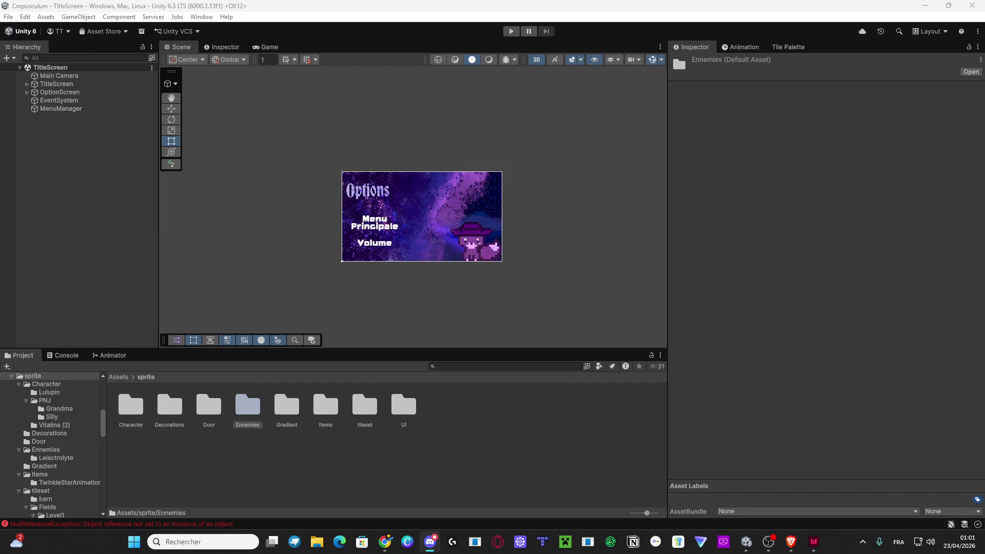
Look through the Ennemies, Door and Decorations folders from the sprite folder.
double_click(254, 412)
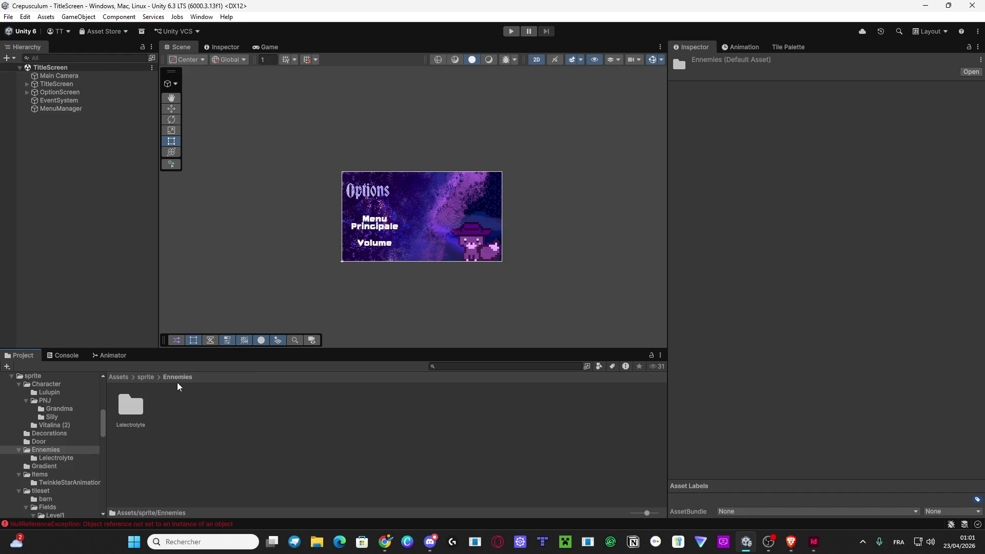
left_click(145, 377)
double_click(208, 405)
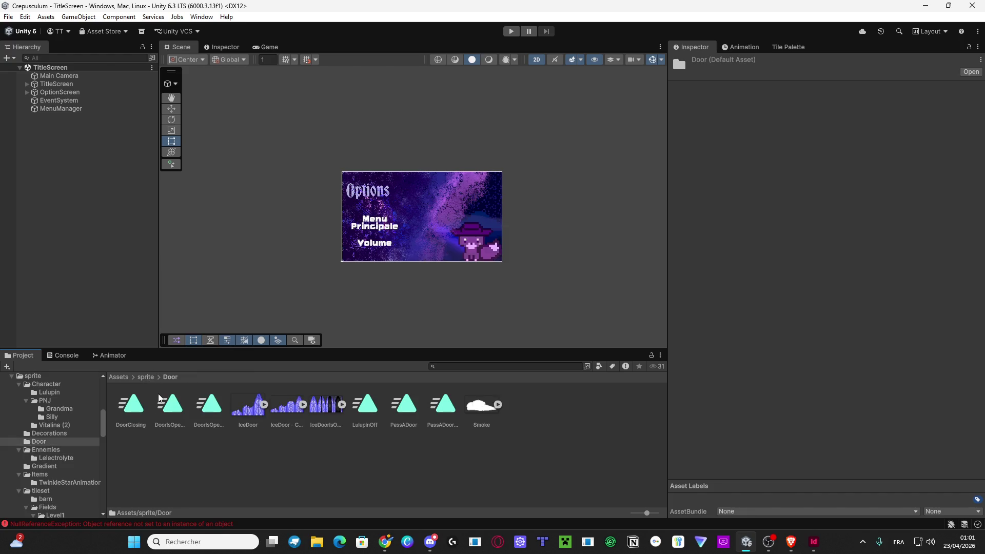
left_click(145, 377)
double_click(169, 405)
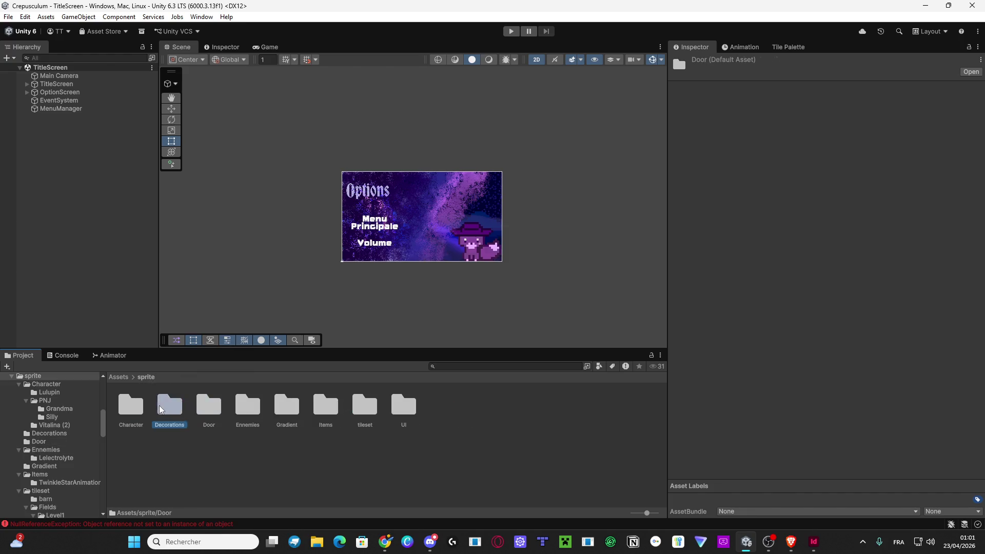
left_click(140, 378)
Open Character and then its PNJ folder to show Grandma and Silly.
double_click(131, 405)
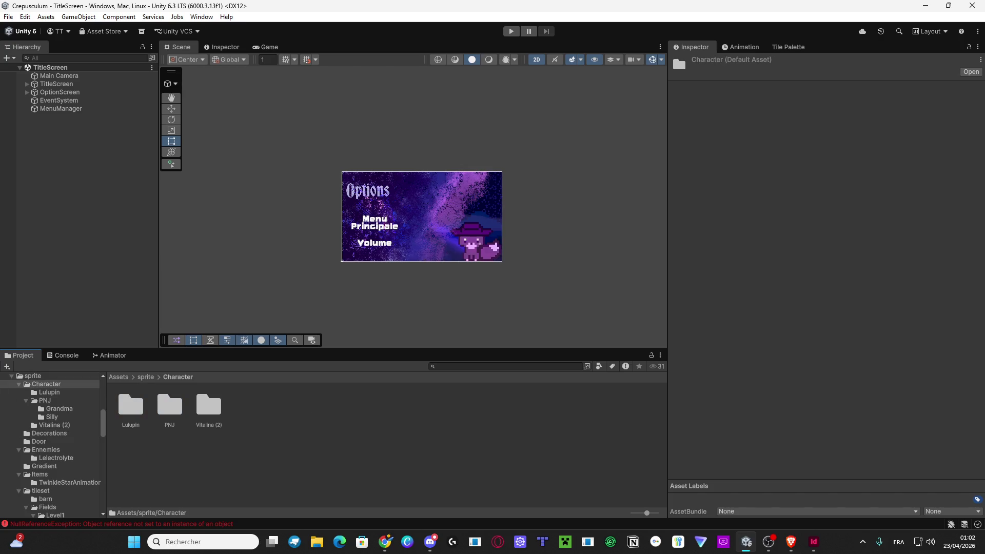
key("alt+Tab")
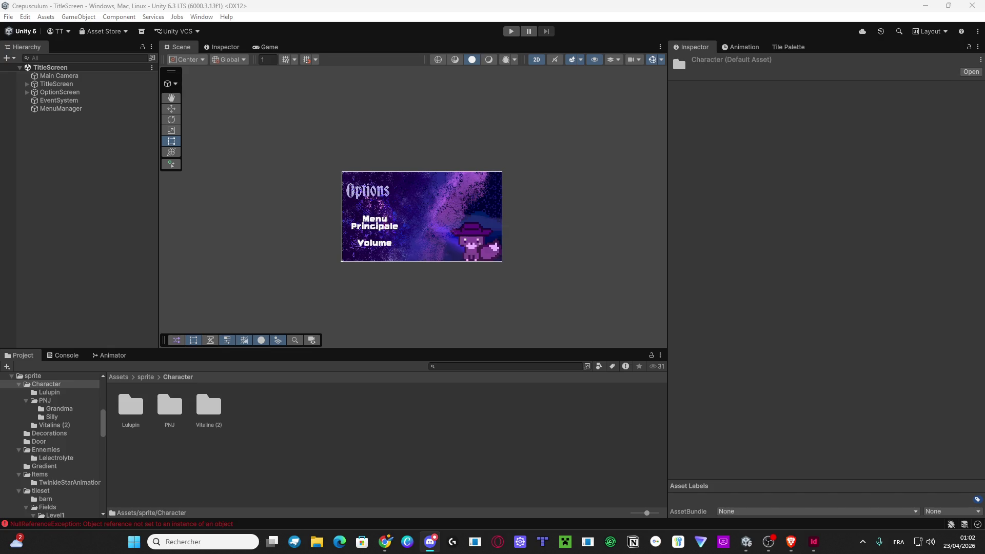
left_click(147, 377)
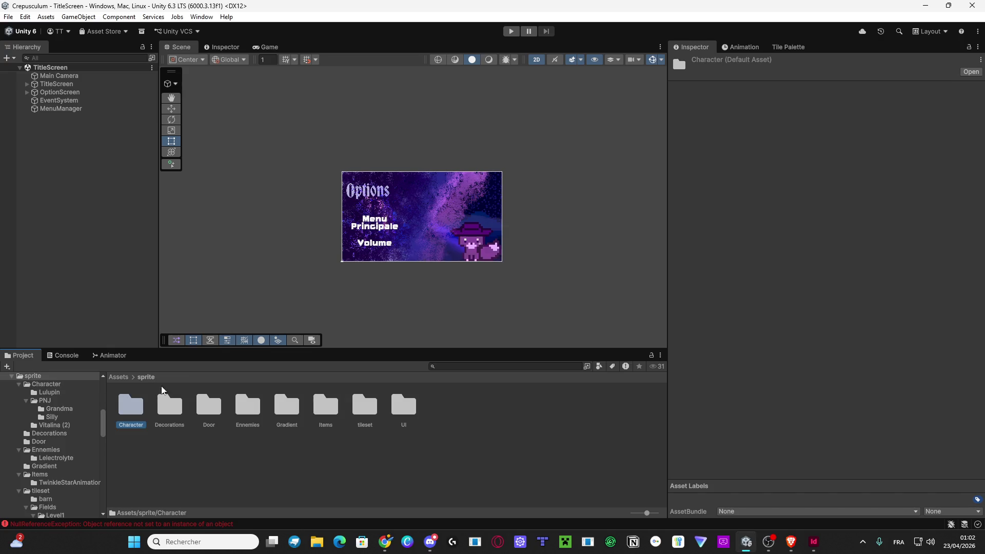
double_click(141, 412)
double_click(174, 410)
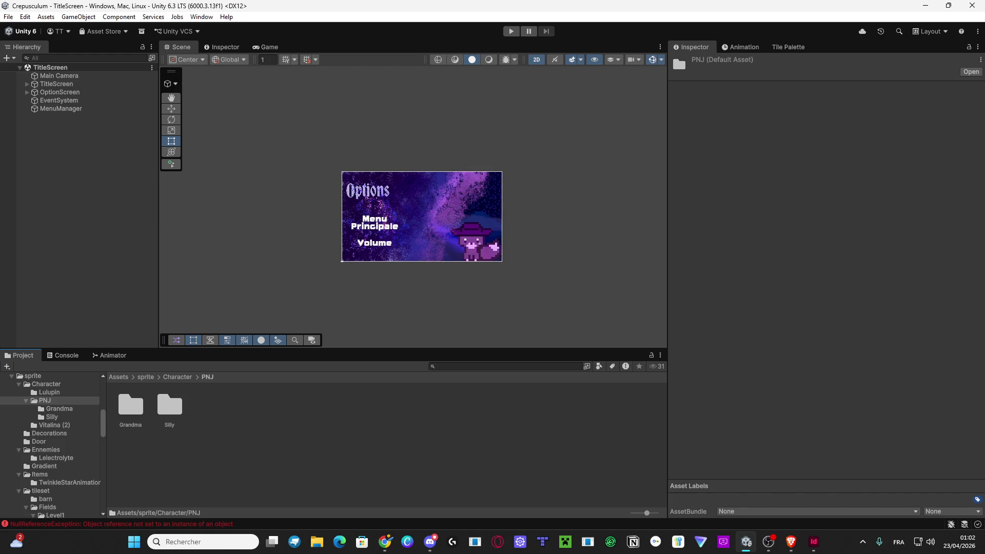
Use the Assets breadcrumb to list _Recovery, Animation, Scenes, Scripts, sprite and the rest.
key("alt+Tab")
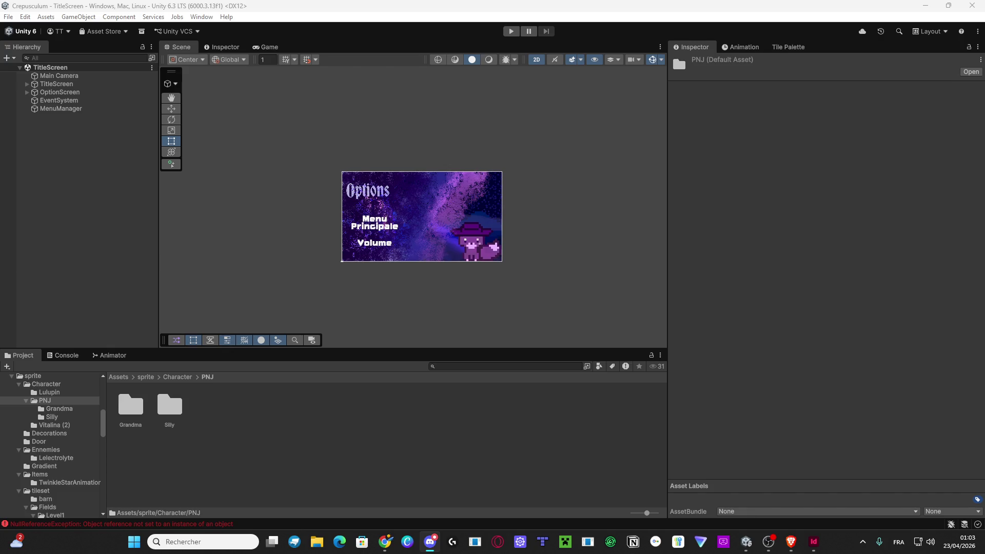
left_click(119, 377)
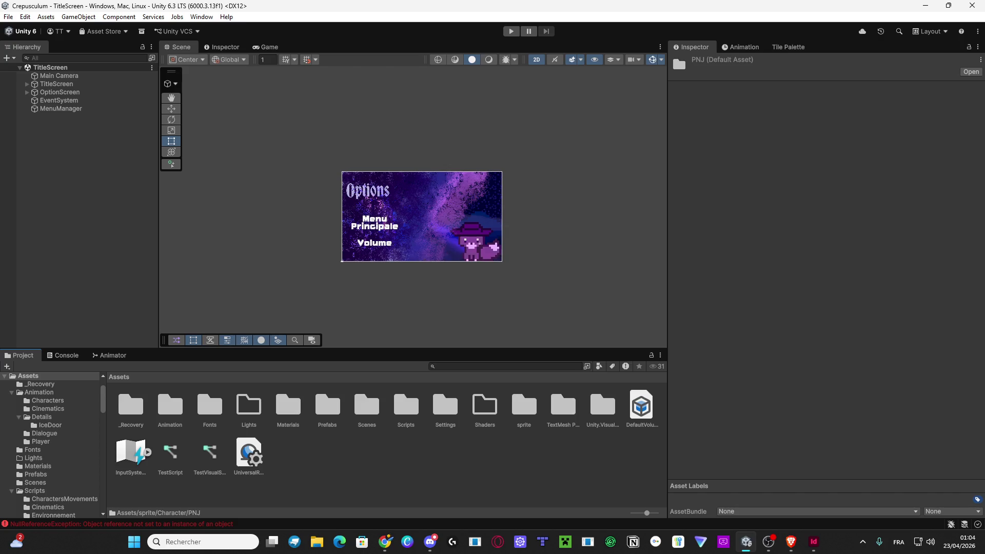
key("alt+Tab")
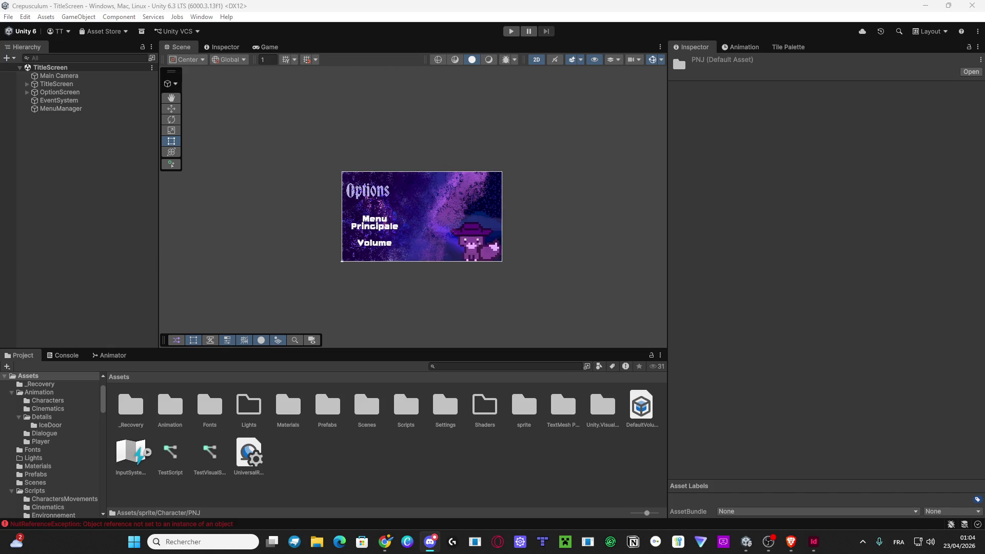
key("alt+Tab")
left_click(430, 541)
key("alt+Tab")
Select both TestScript and TestVisualScripting and delete them, confirming the deletion.
left_click(769, 542)
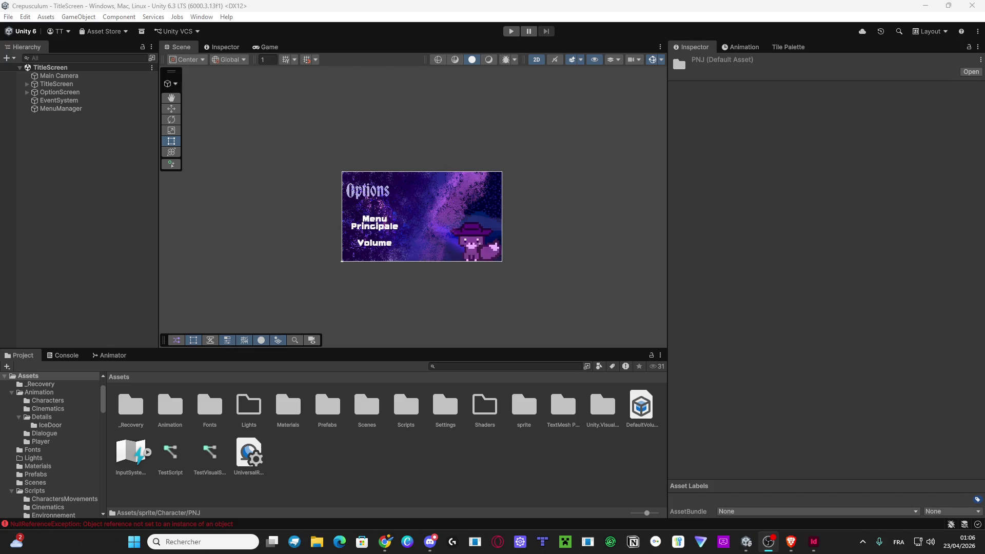
key("alt+Tab")
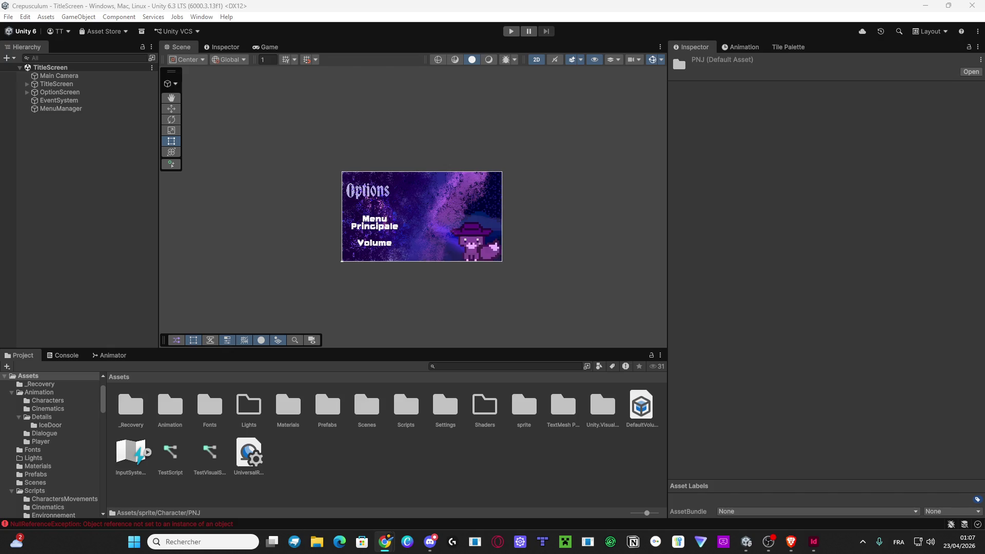
left_click(170, 453)
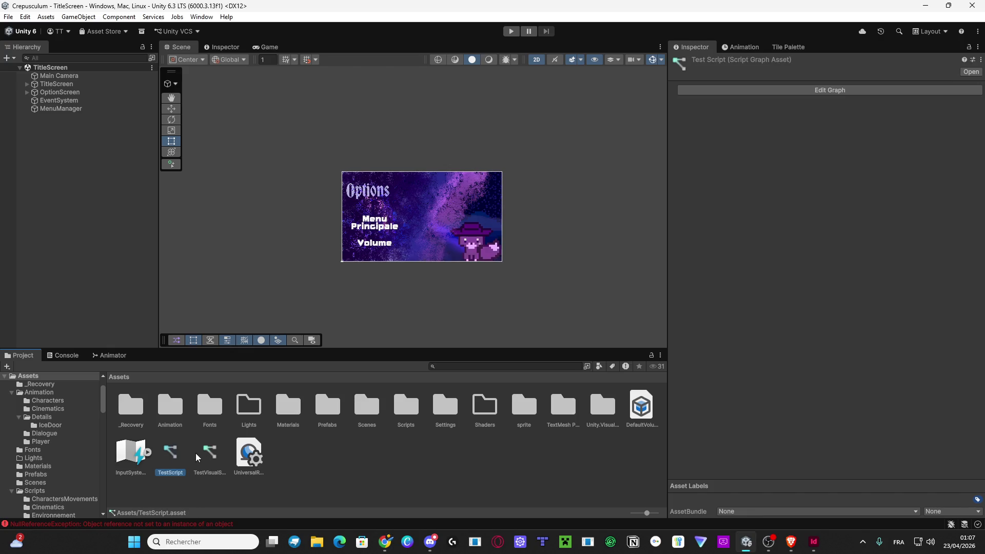
left_click(210, 452, "ctrl")
key("Delete")
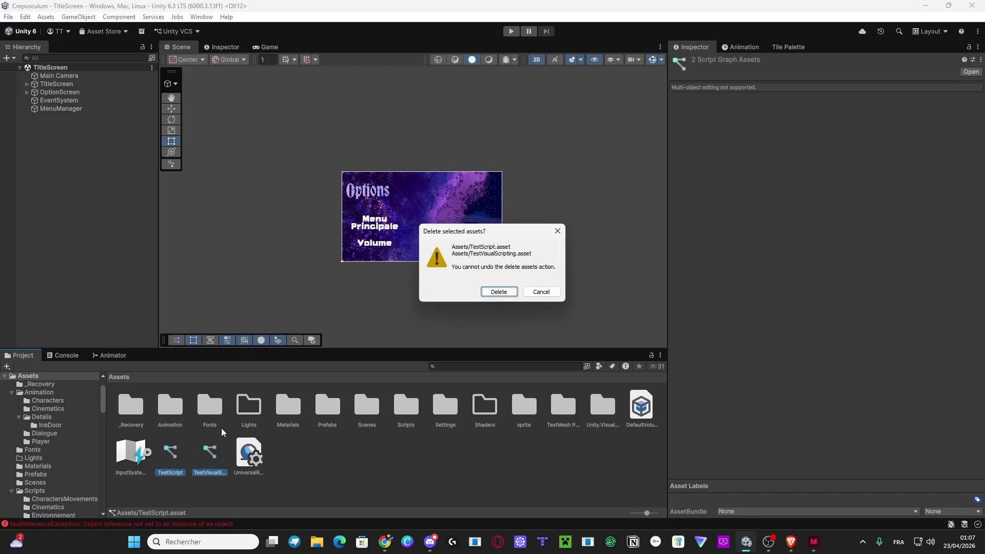
key("Return")
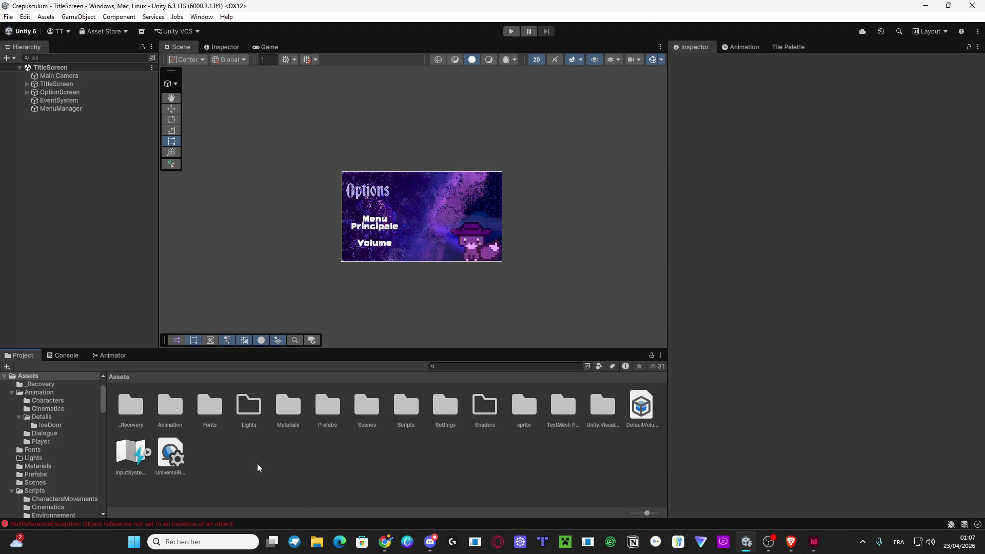
Create a new folder named Divers in the Assets folder.
right_click(256, 468)
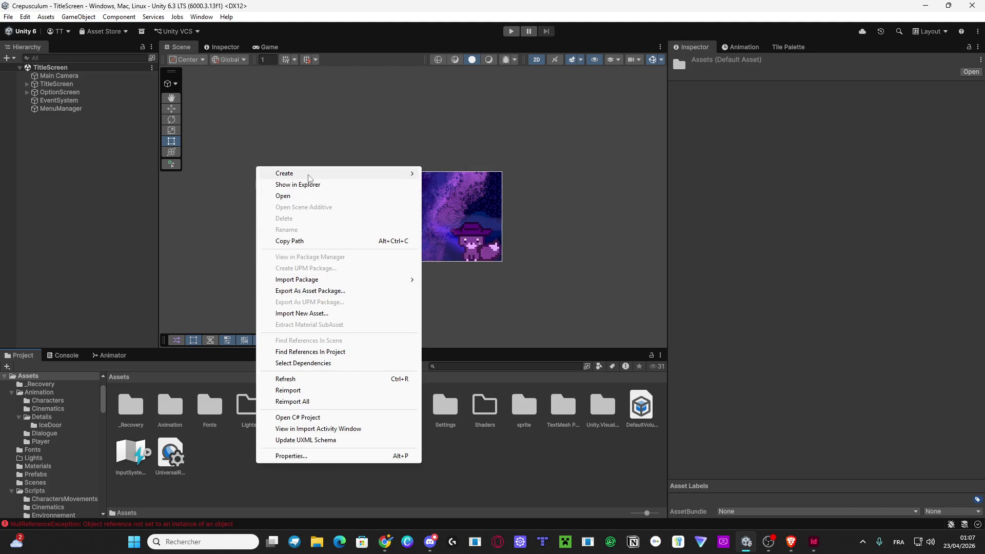
mouse_move(334, 173)
left_click(489, 177)
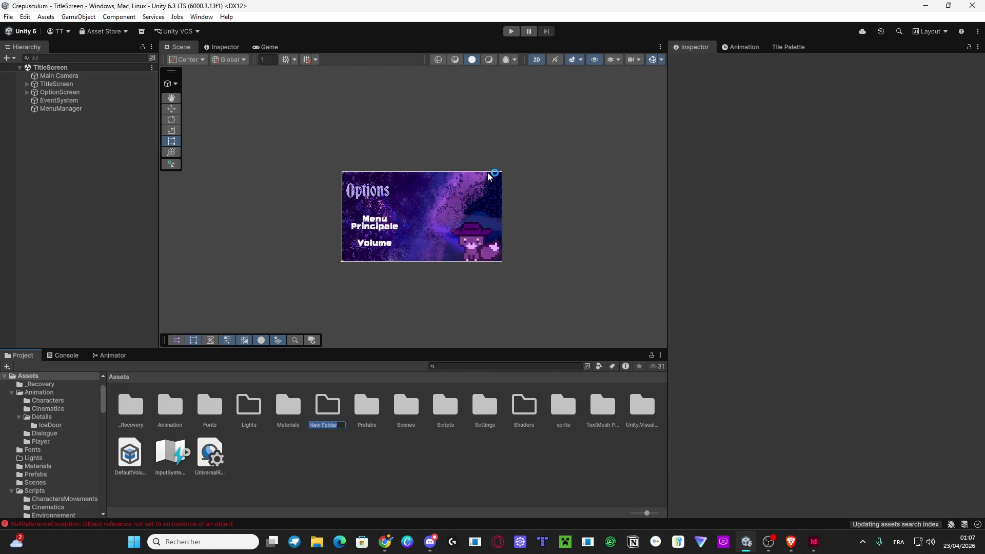
type("Divers")
key("Return")
Move the _Recovery and TextMesh Pro folders into Divers.
mouse_move(140, 409)
left_mouse_down()
mouse_move(183, 443)
mouse_move(210, 413)
left_mouse_up()
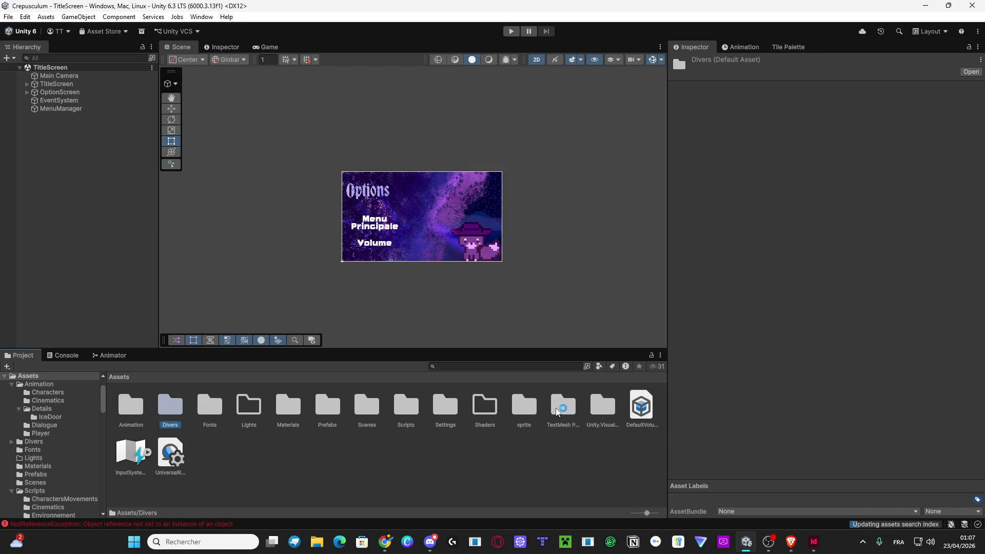
mouse_move(562, 410)
left_mouse_down()
mouse_move(249, 430)
mouse_move(225, 413)
mouse_move(170, 412)
left_mouse_up()
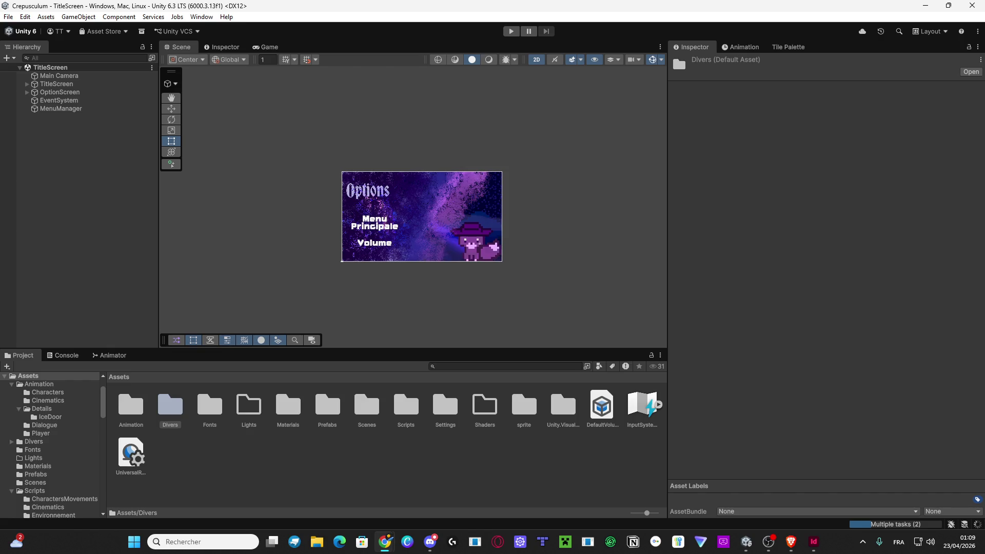
left_click(209, 405)
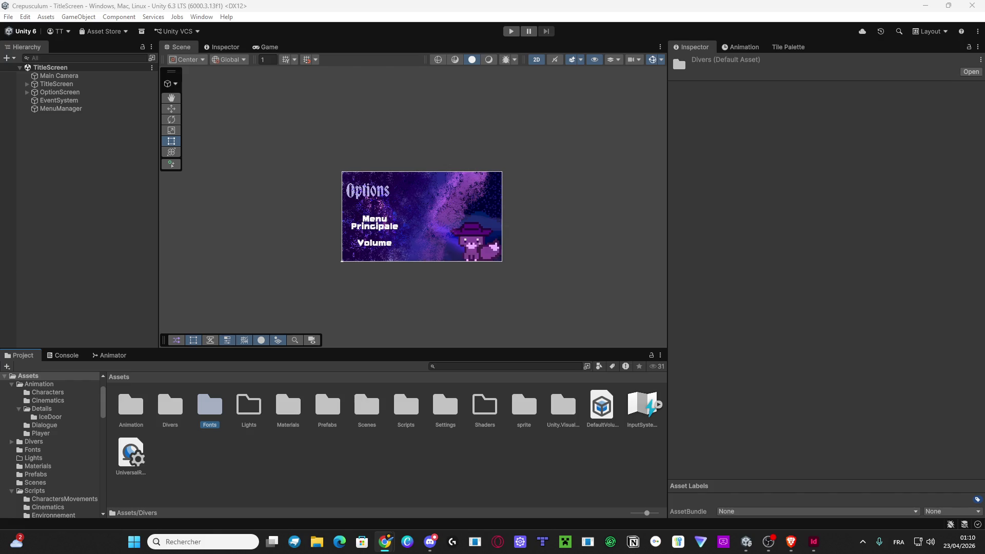
Drag DefaultVolume, the Unity package folder, InputSystem, Shaders, Settings and Materials into Divers.
left_click(170, 406)
mouse_move(601, 405)
left_mouse_down()
mouse_move(506, 456)
mouse_move(167, 406)
left_mouse_up()
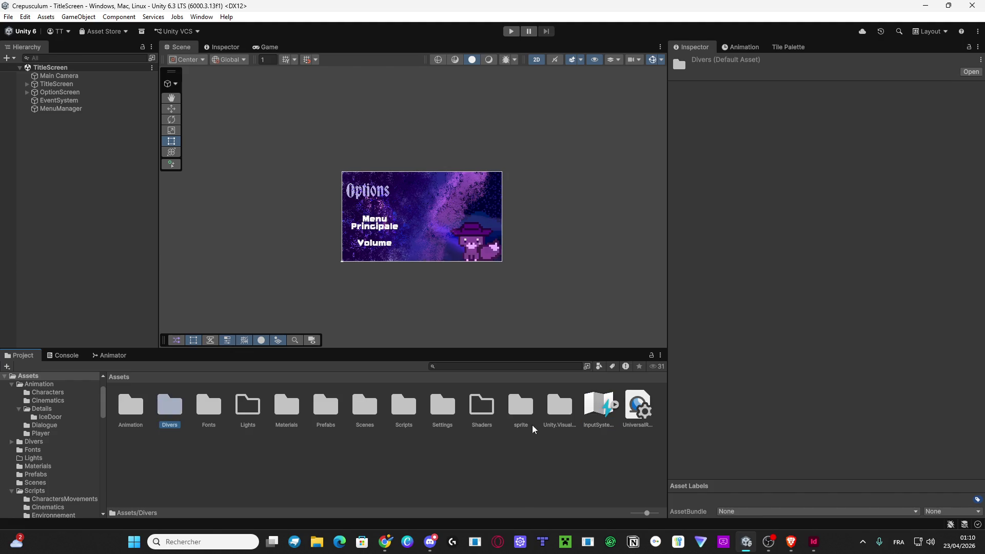
mouse_move(559, 407)
left_mouse_down()
mouse_move(202, 417)
mouse_move(170, 408)
mouse_move(441, 468)
mouse_move(165, 418)
mouse_move(176, 416)
left_mouse_up()
mouse_move(554, 416)
left_mouse_down()
mouse_move(562, 428)
mouse_move(172, 416)
left_mouse_up()
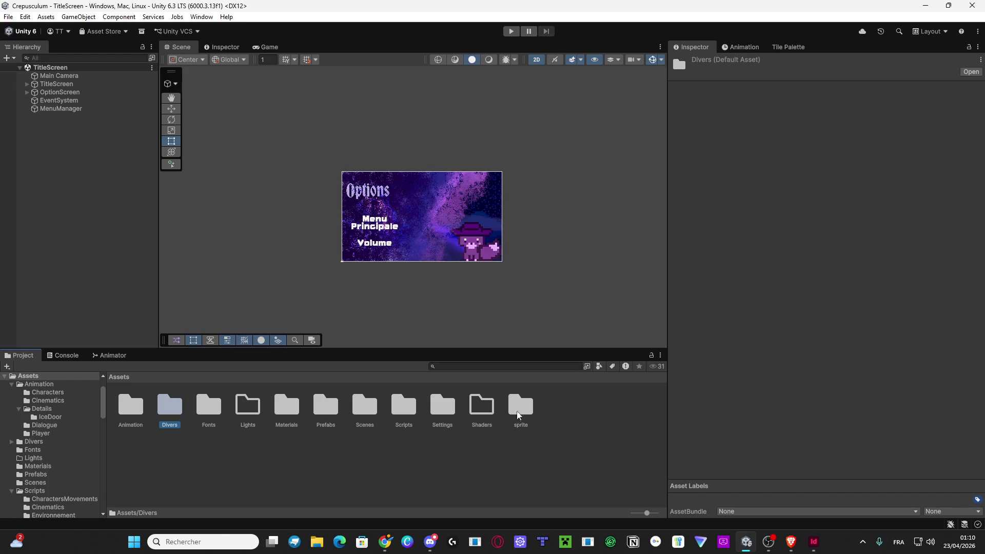
mouse_move(481, 410)
left_mouse_down()
mouse_move(263, 469)
mouse_move(170, 418)
left_mouse_up()
mouse_move(442, 410)
left_mouse_down()
mouse_move(420, 439)
mouse_move(171, 417)
left_mouse_up()
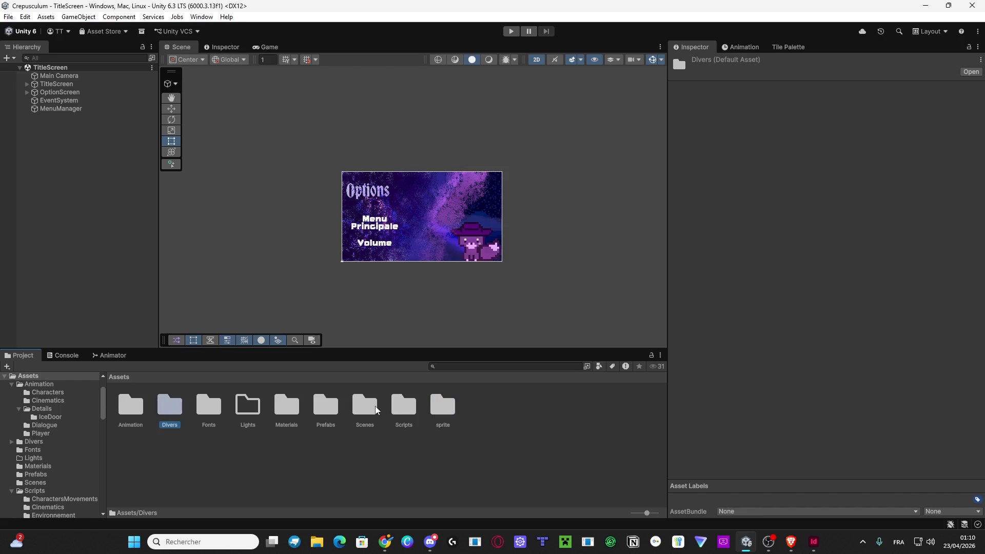
mouse_move(286, 410)
left_mouse_down()
mouse_move(156, 416)
mouse_move(233, 450)
left_mouse_up()
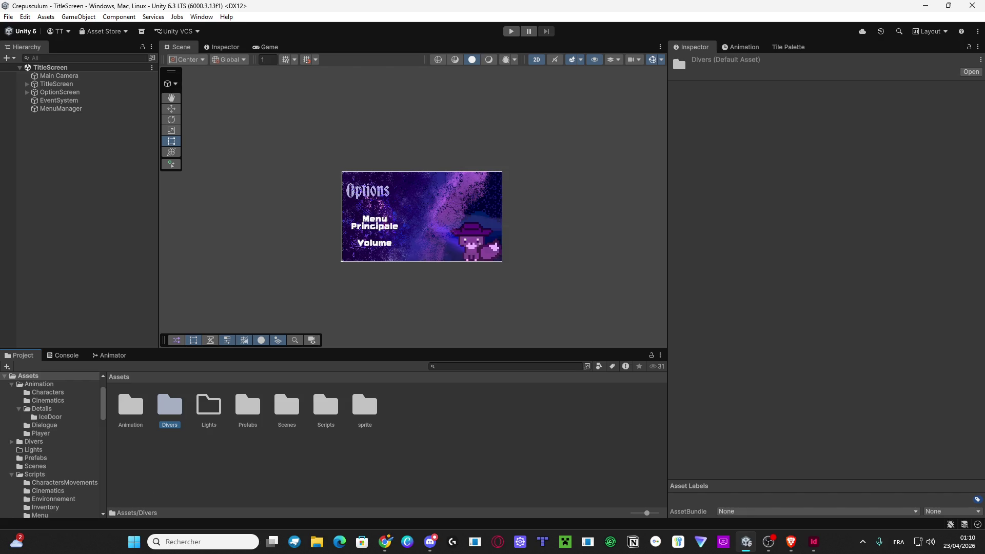
key("alt+Tab")
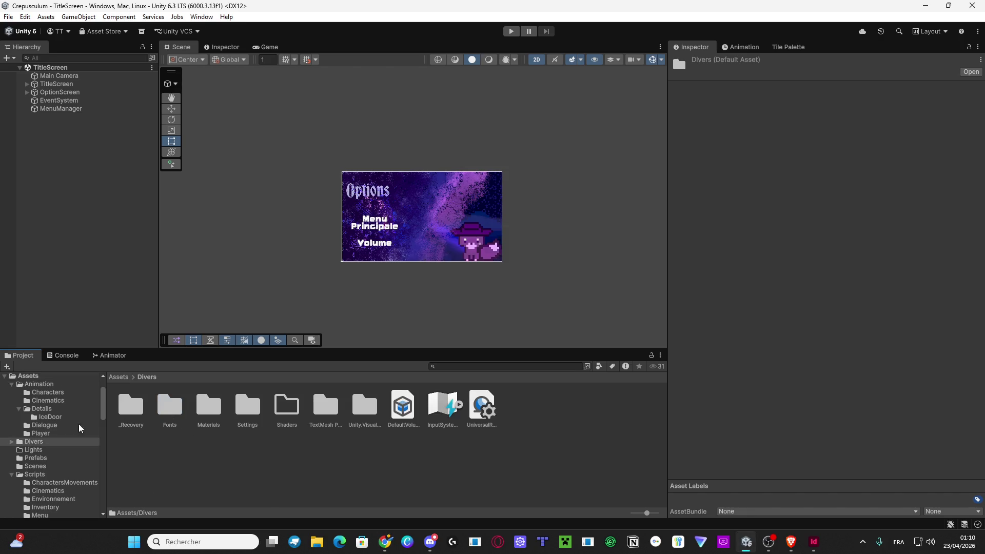
Select UniversalRenderPipelineGlobalSettings inside Divers to view it in the Inspector.
key("alt+Tab")
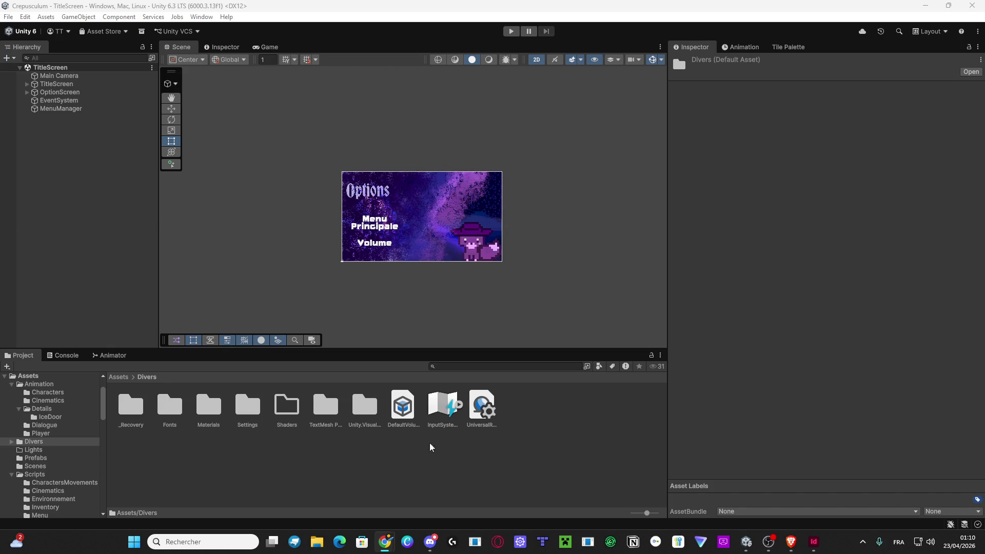
left_click(473, 427)
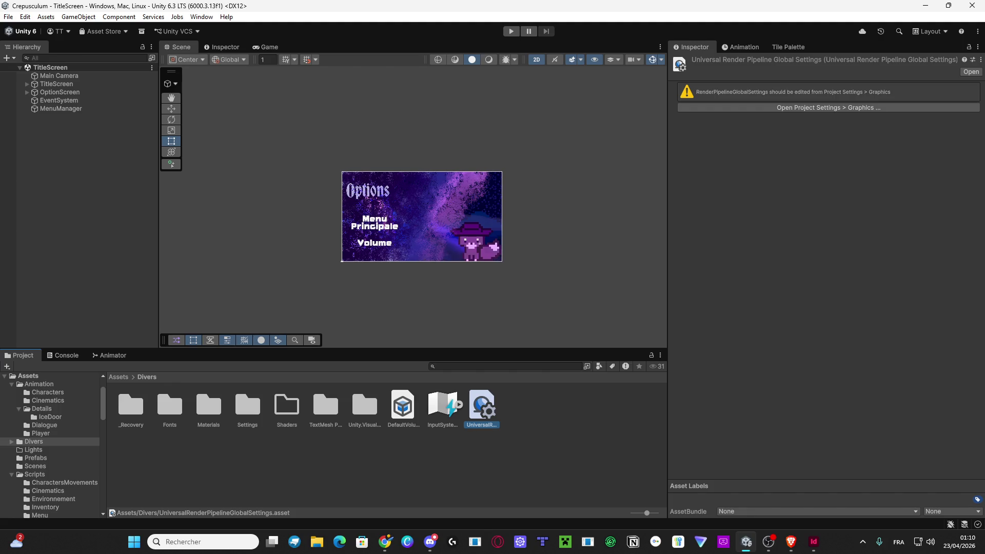
key("alt+Tab")
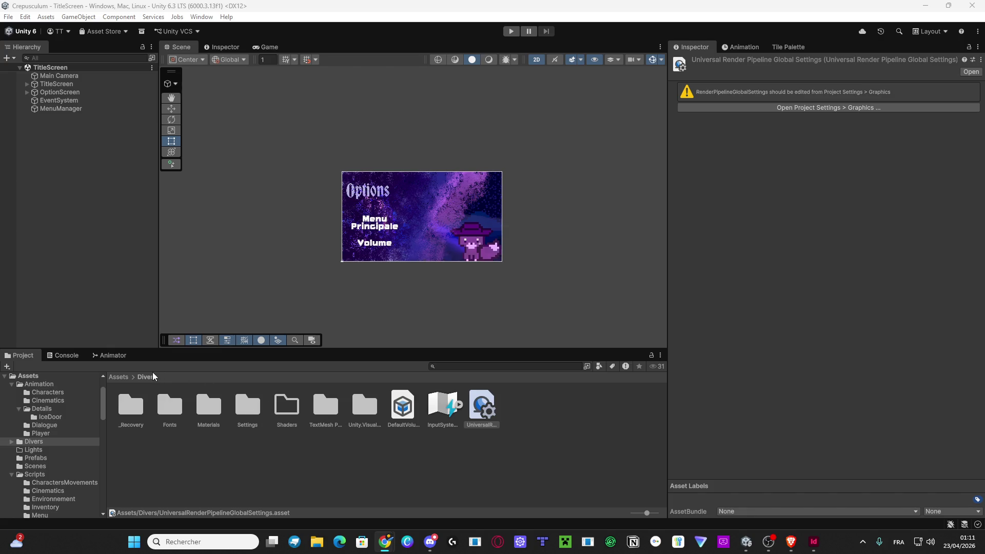
From the Assets root, open sprite and check the Decorations and Door folders.
left_click(123, 380)
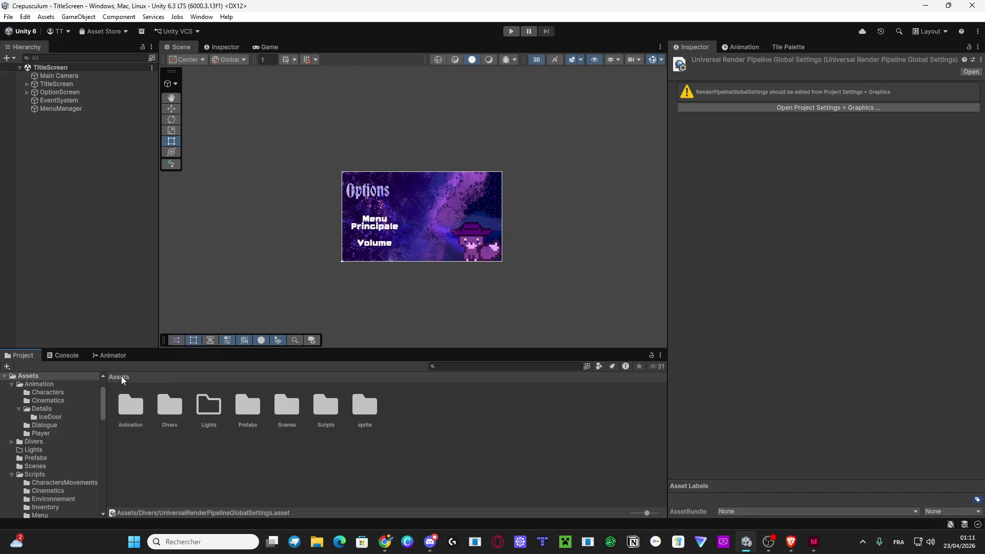
double_click(364, 407)
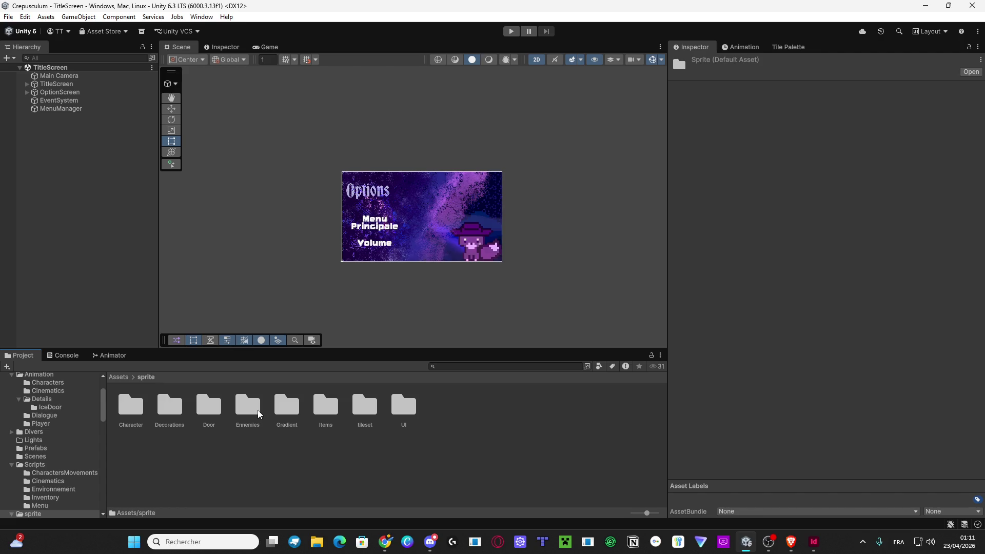
double_click(169, 404)
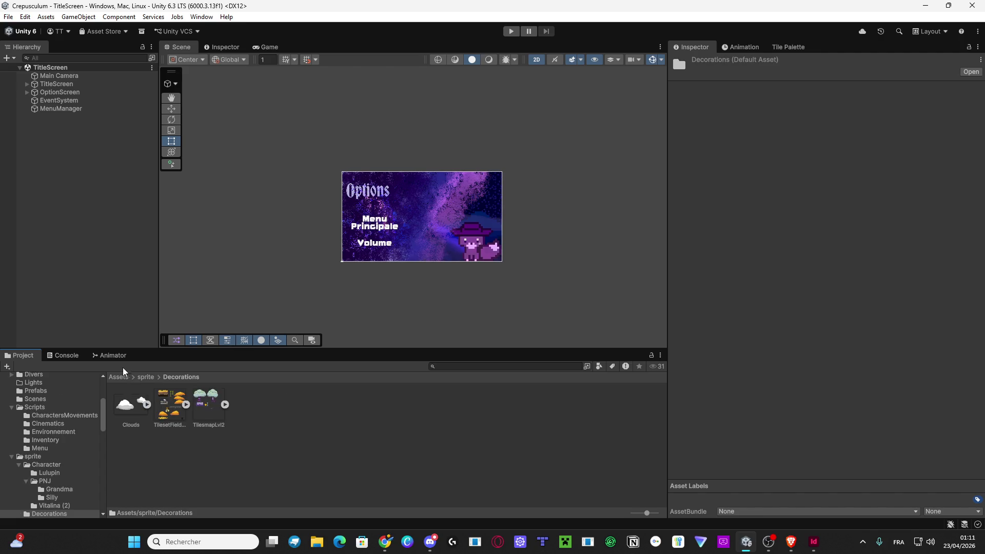
left_click(146, 377)
double_click(209, 405)
left_click(146, 377)
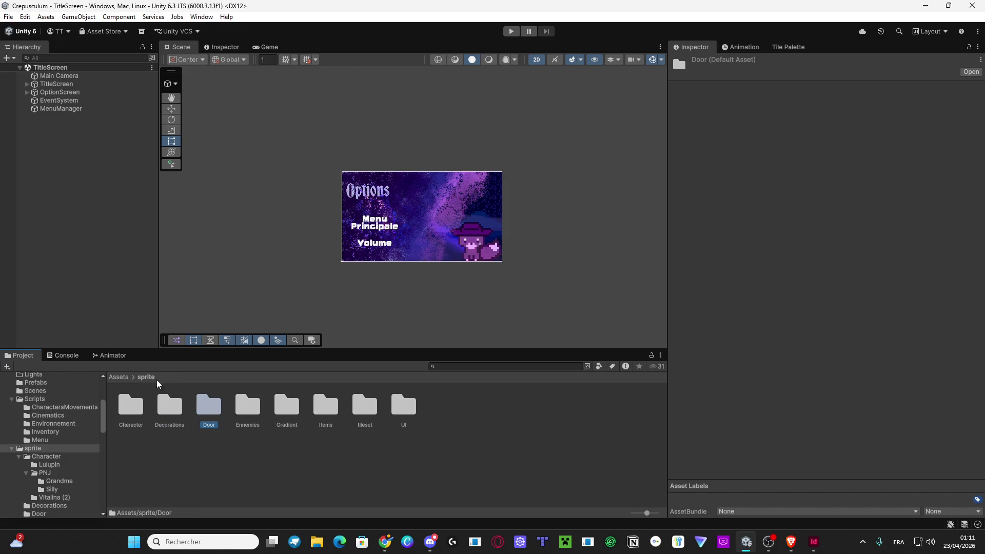
Check the Ennemies, Gradient, Items and tileset folders, ending inside the UI folder.
left_click(252, 413)
double_click(248, 406)
left_click(146, 377)
double_click(287, 405)
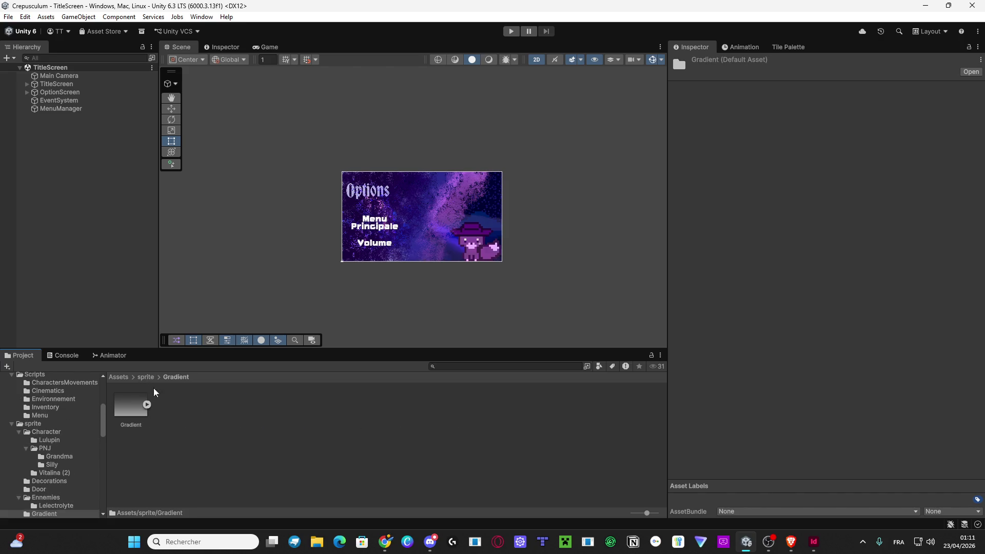
left_click(147, 377)
double_click(333, 406)
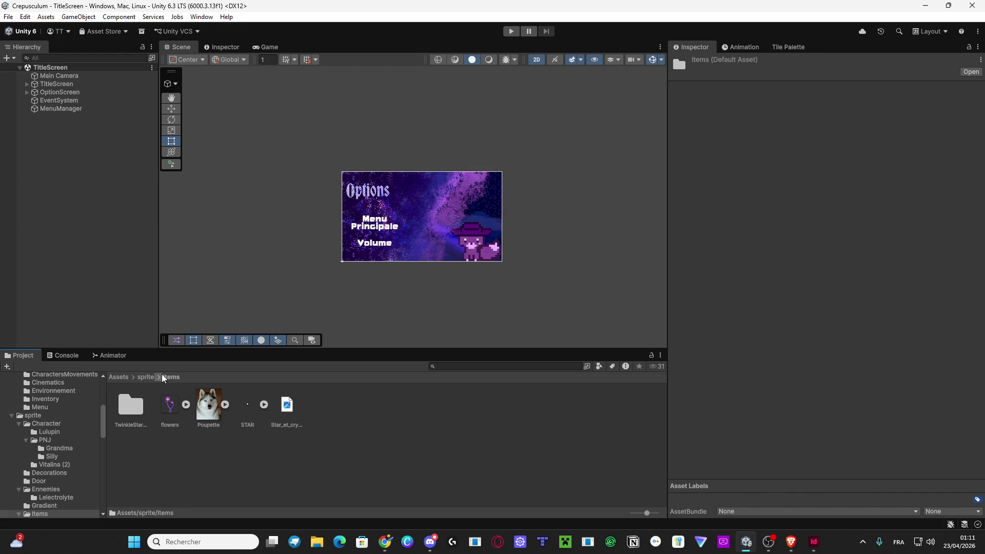
left_click(147, 377)
double_click(364, 405)
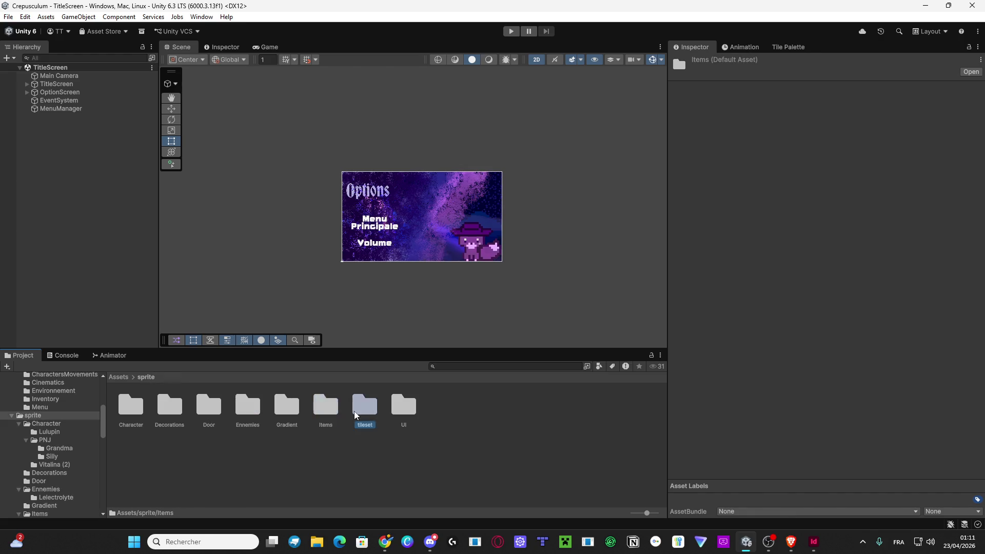
left_click(146, 377)
double_click(404, 405)
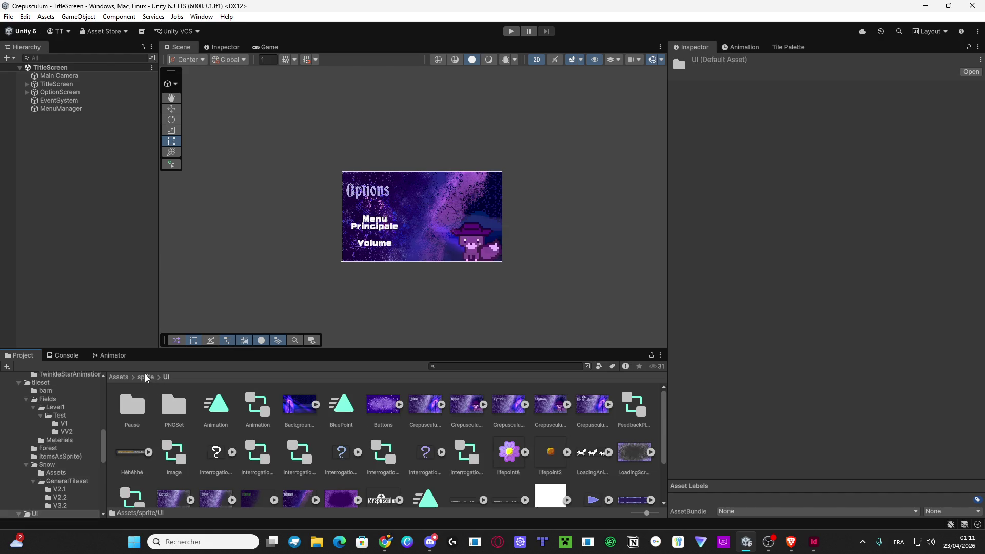
key("alt+Tab")
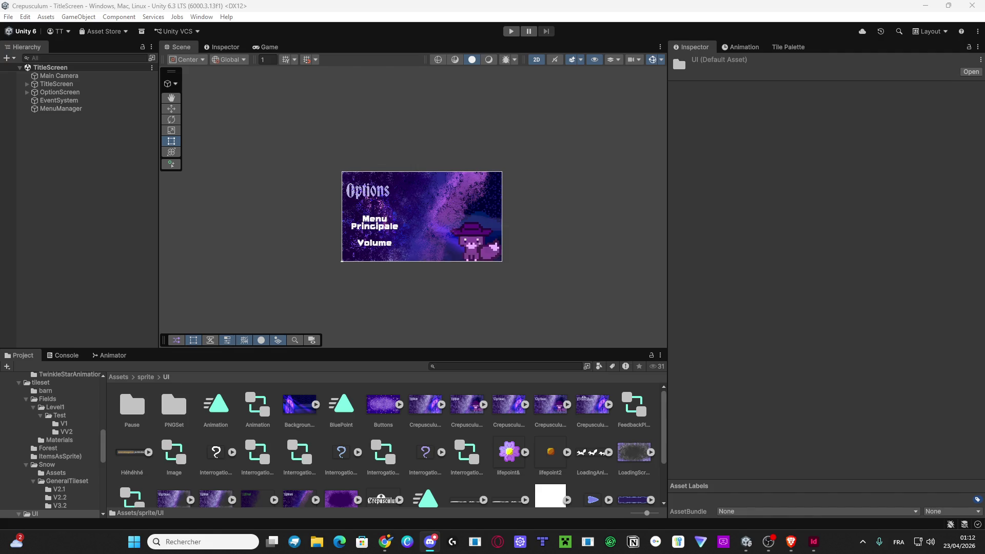
Search 'visual' in the Windows Start menu and launch Visual Studio Code.
key("super")
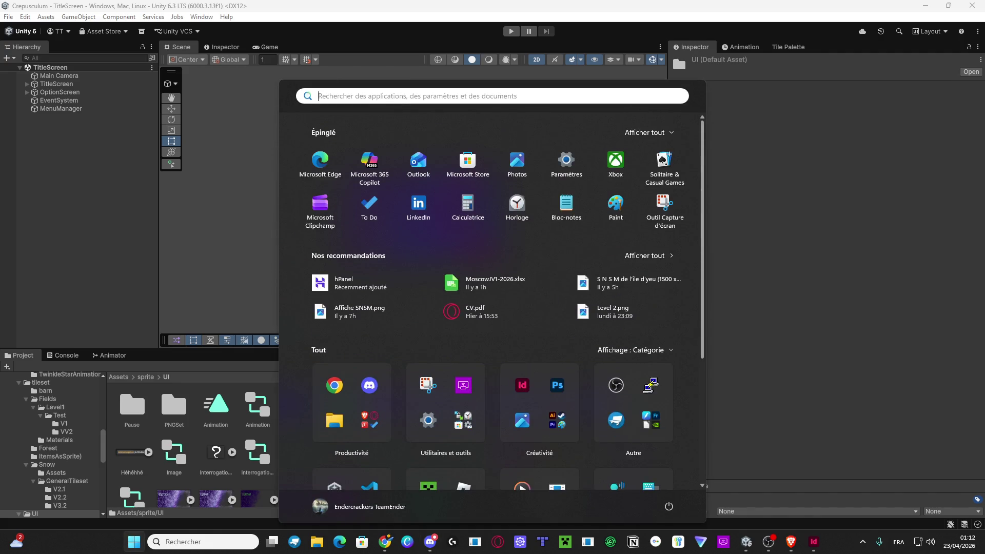
type("visual")
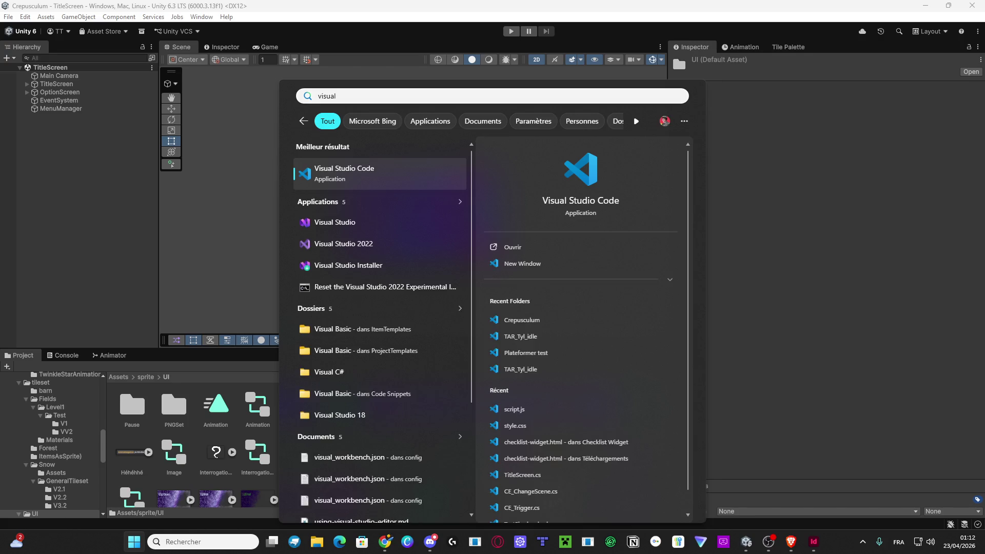
key("Return")
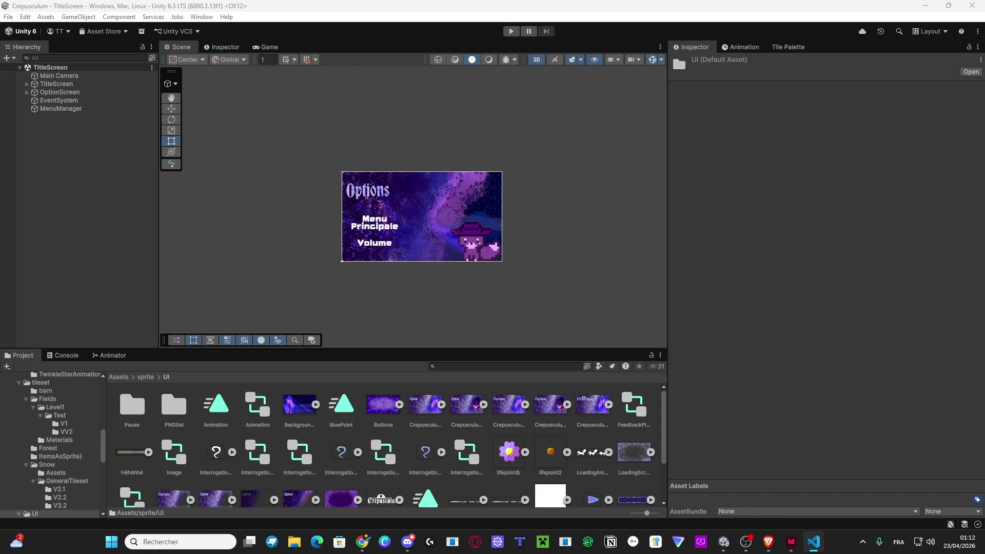
Maximise Visual Studio Code and collapse the terminal so all 46 Assets tree lines show.
key("alt+Tab")
left_click_drag(77, 319, 622, 10)
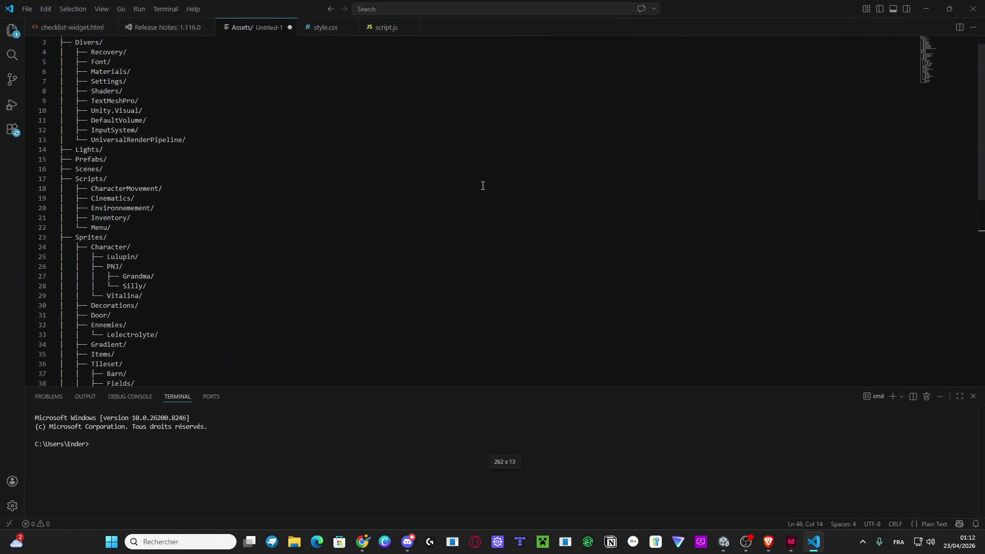
scroll(439, 220, "down", 3)
scroll(439, 220, "down", 8)
scroll(438, 220, "up", 8)
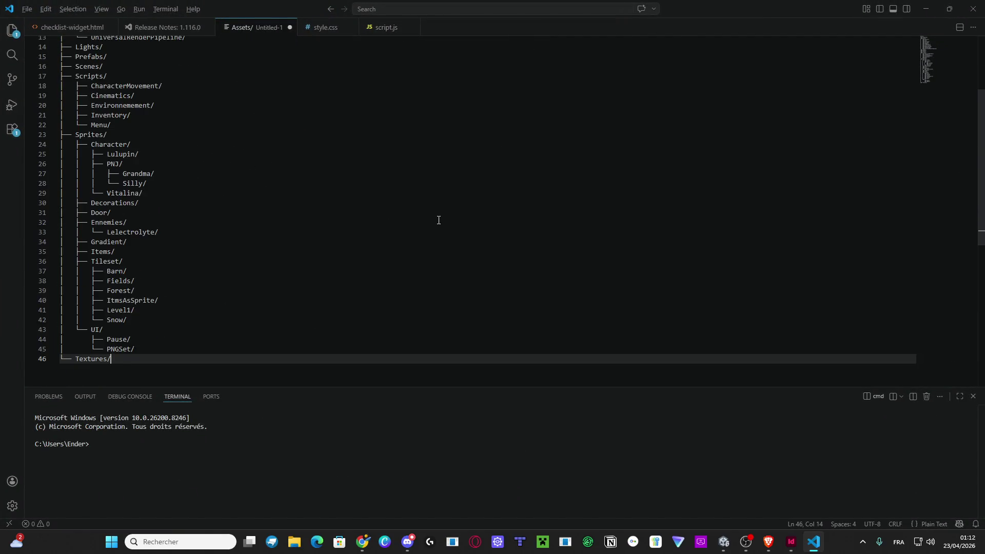
scroll(438, 221, "up", 4)
scroll(436, 205, "down", 9)
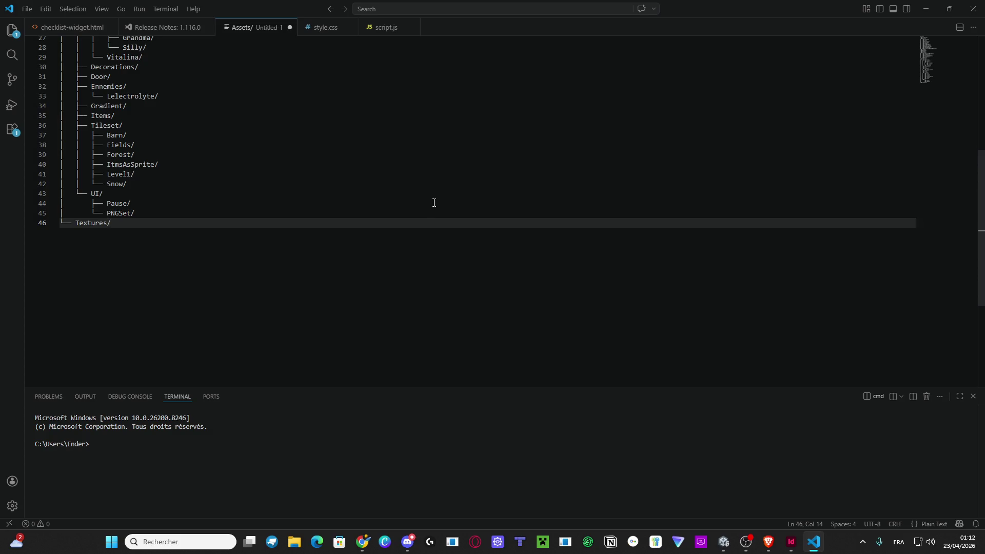
scroll(434, 202, "up", 8)
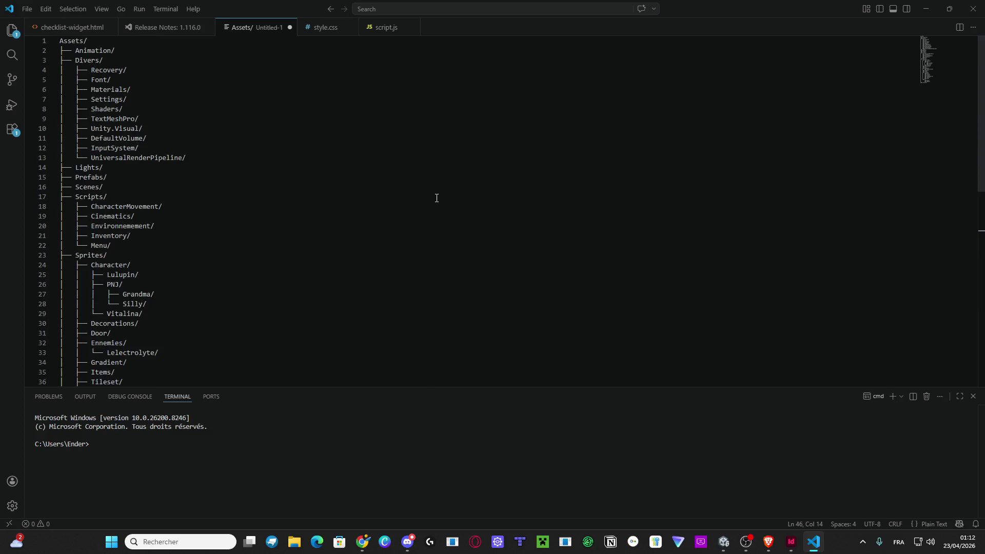
left_click_drag(277, 388, 292, 550)
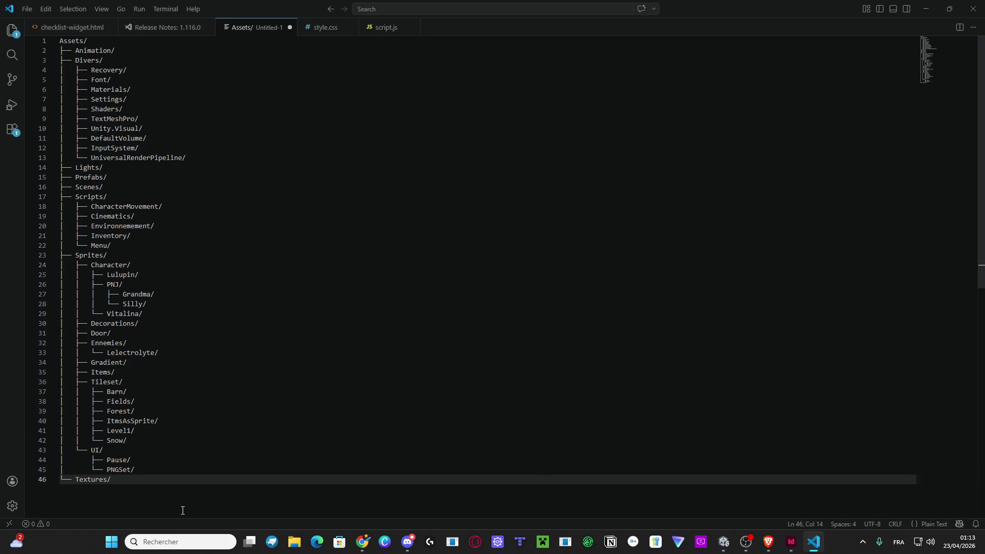
Snip the whole folder tree to the clipboard, then minimise VS Code.
key("super+shift+s")
mouse_move(32, 489)
left_mouse_down()
mouse_move(150, 339)
mouse_move(226, 10)
mouse_move(248, 39)
left_mouse_up()
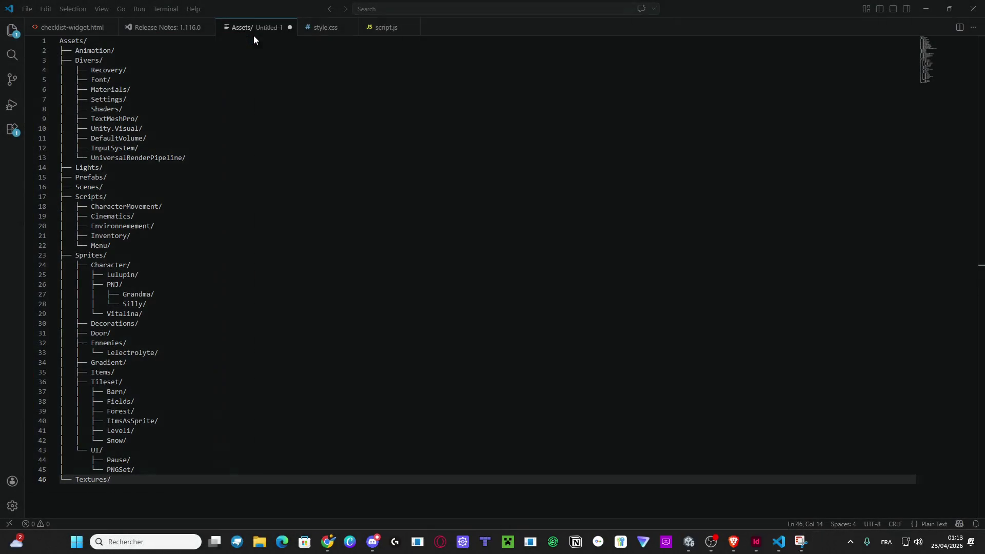
left_click(926, 11)
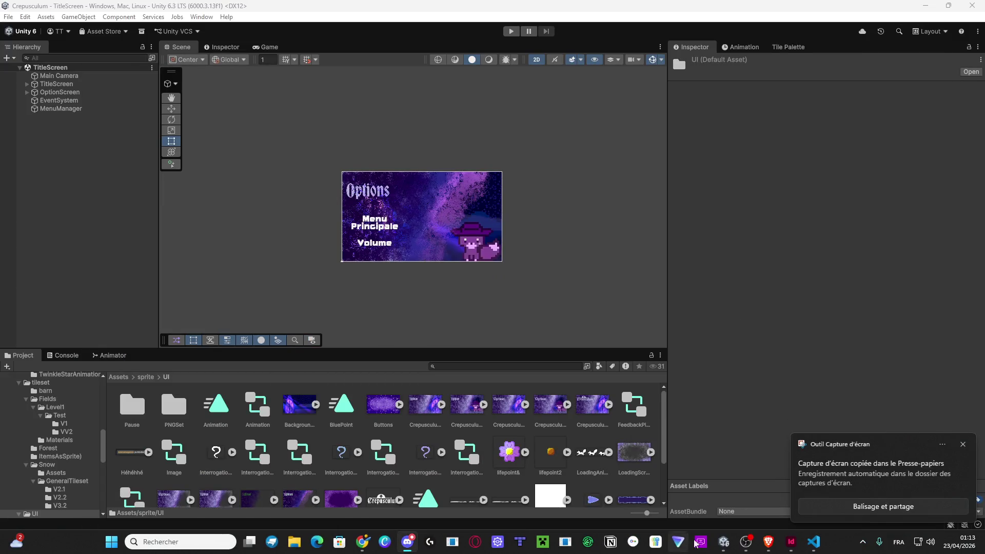
In the Préprod Prog document, delete the old folder-tree text frame and paste the tree screenshot.
mouse_move(813, 542)
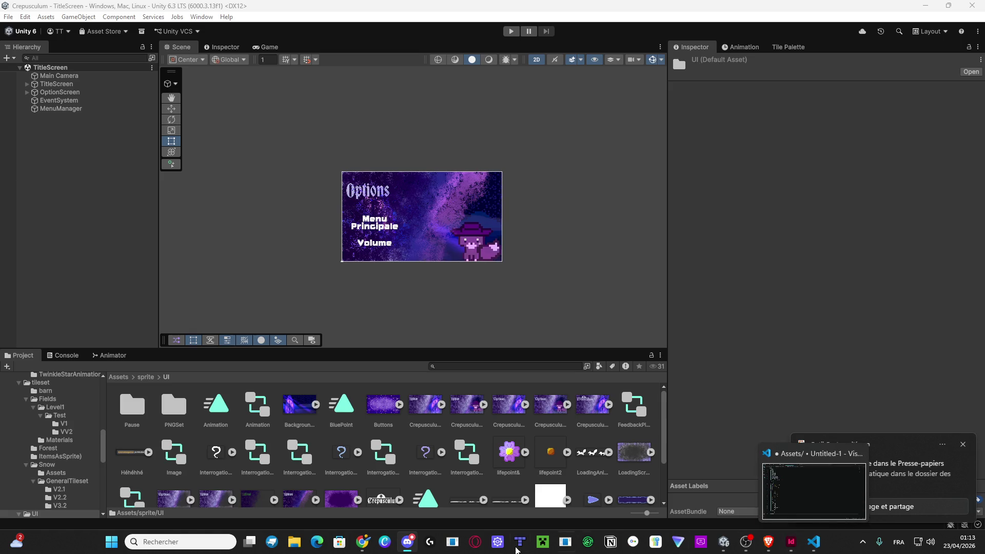
left_click(791, 541)
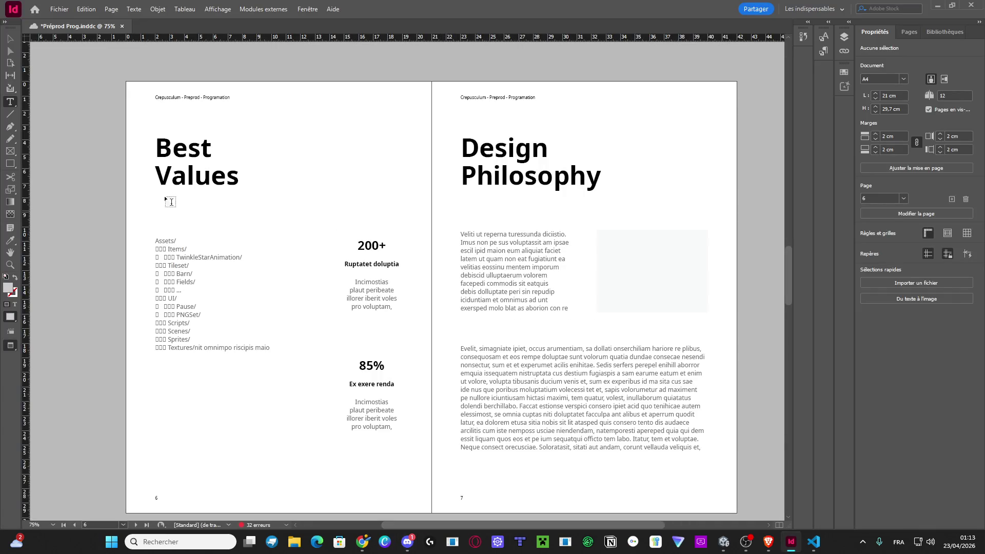
key("v")
left_click(174, 264)
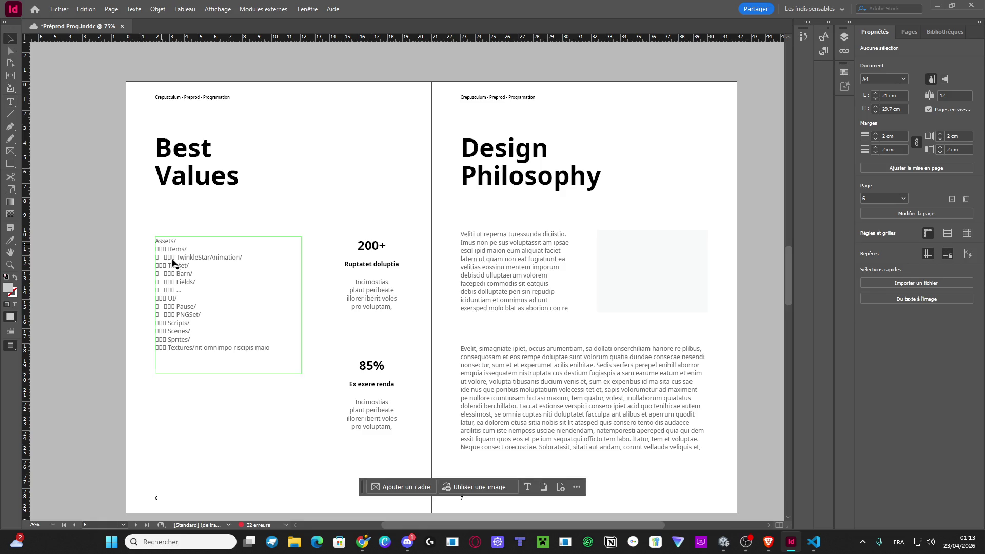
left_click_drag(174, 264, 177, 257)
key("Delete")
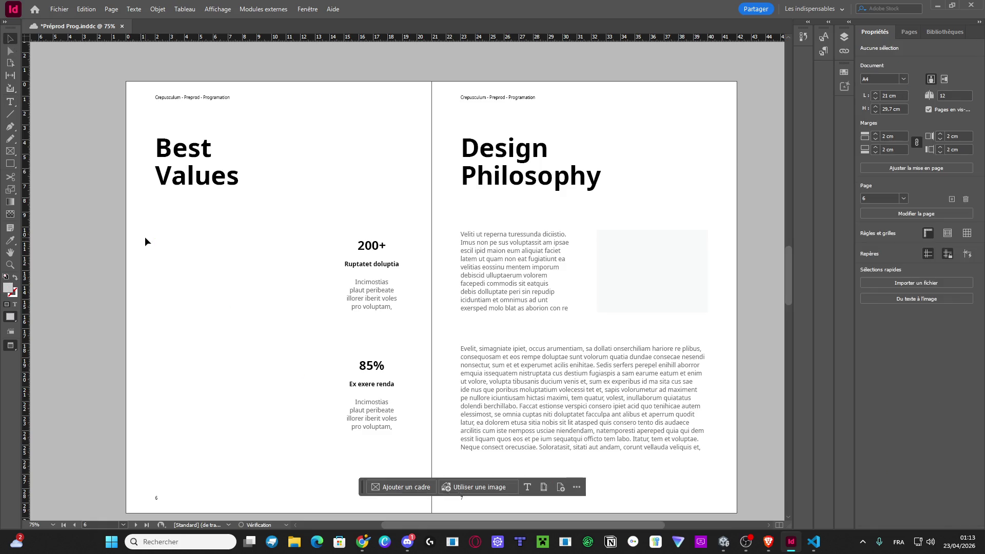
key("ctrl+v")
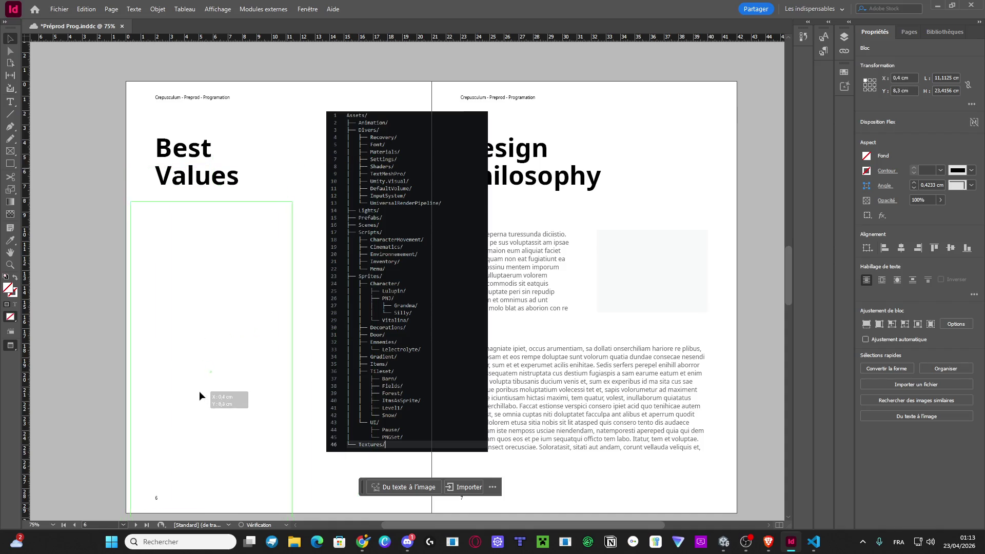